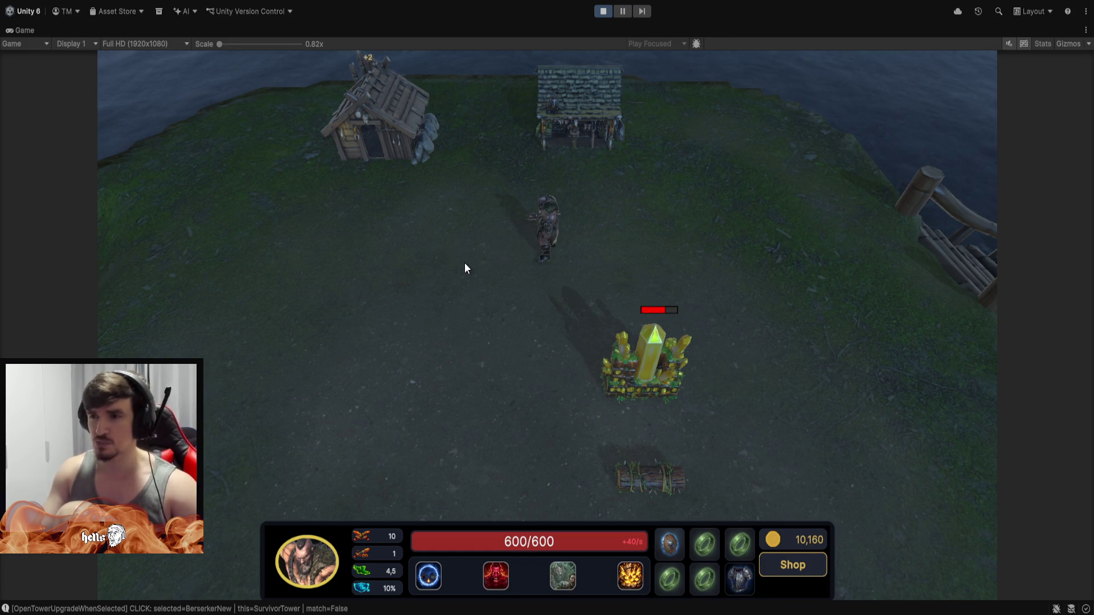
# Walk the Berserker up to the huts, back down, left, up again and toward the centre.
pyautogui.rightClick(489, 207)
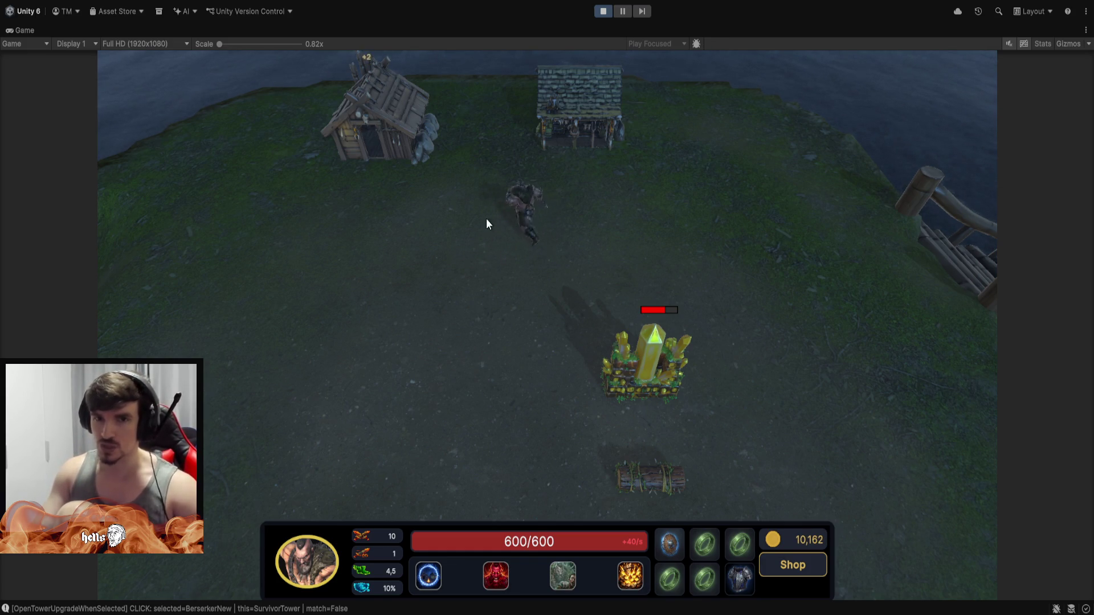
pyautogui.rightClick(497, 336)
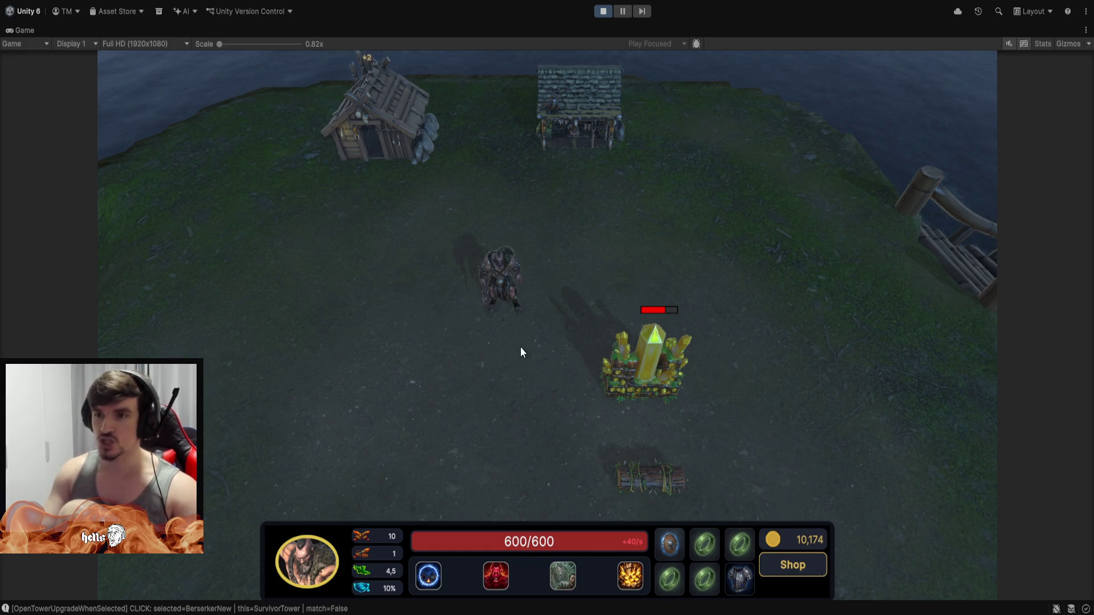
pyautogui.rightClick(446, 336)
pyautogui.rightClick(489, 205)
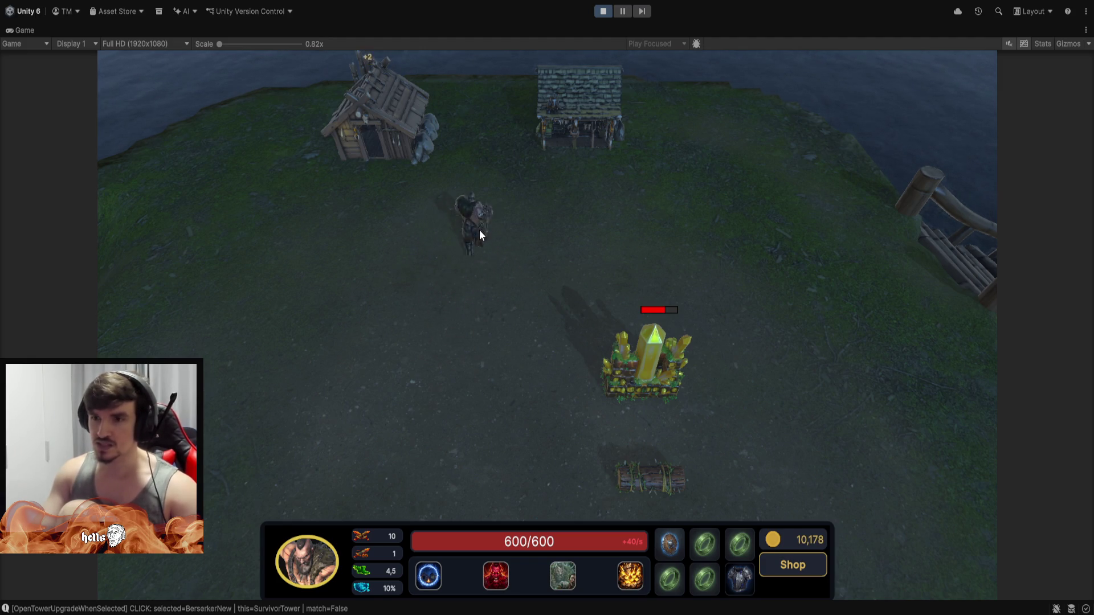
pyautogui.rightClick(462, 315)
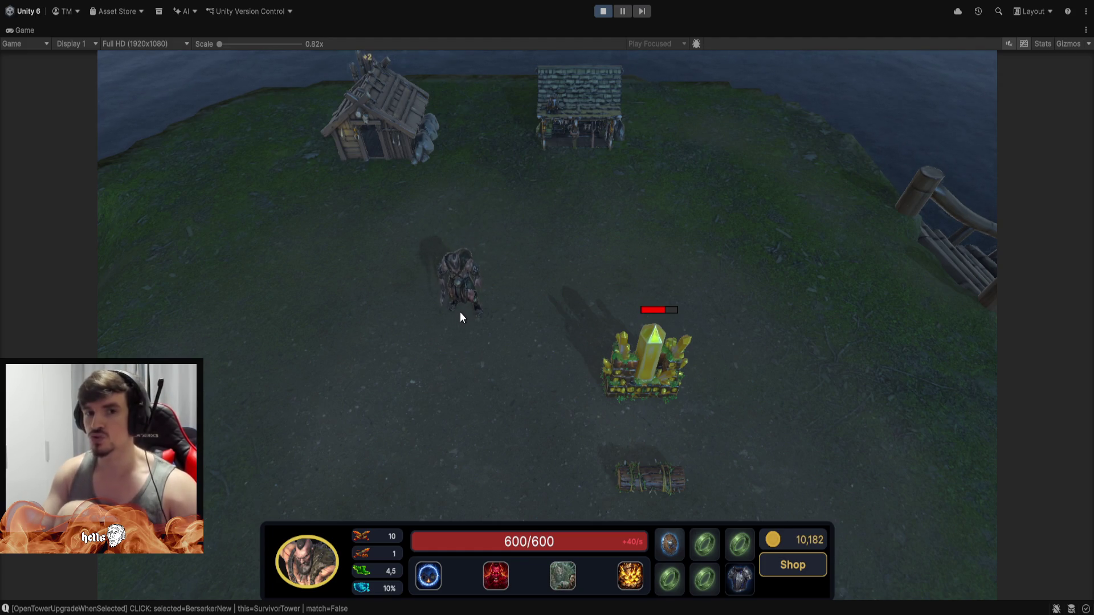
pyautogui.press('Down')
pyautogui.press('Right')
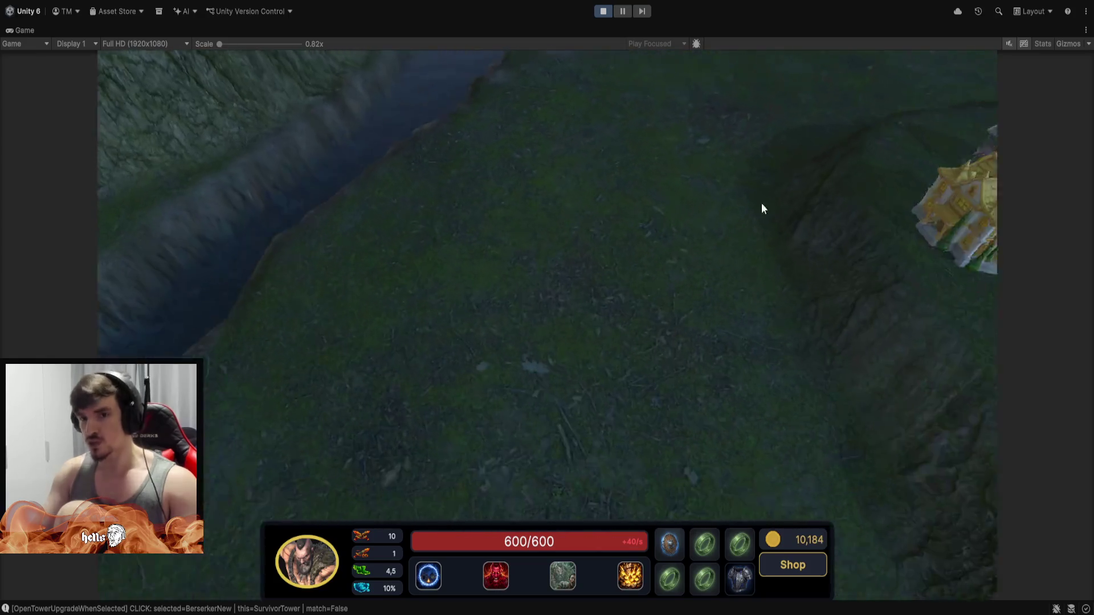
pyautogui.press('space')
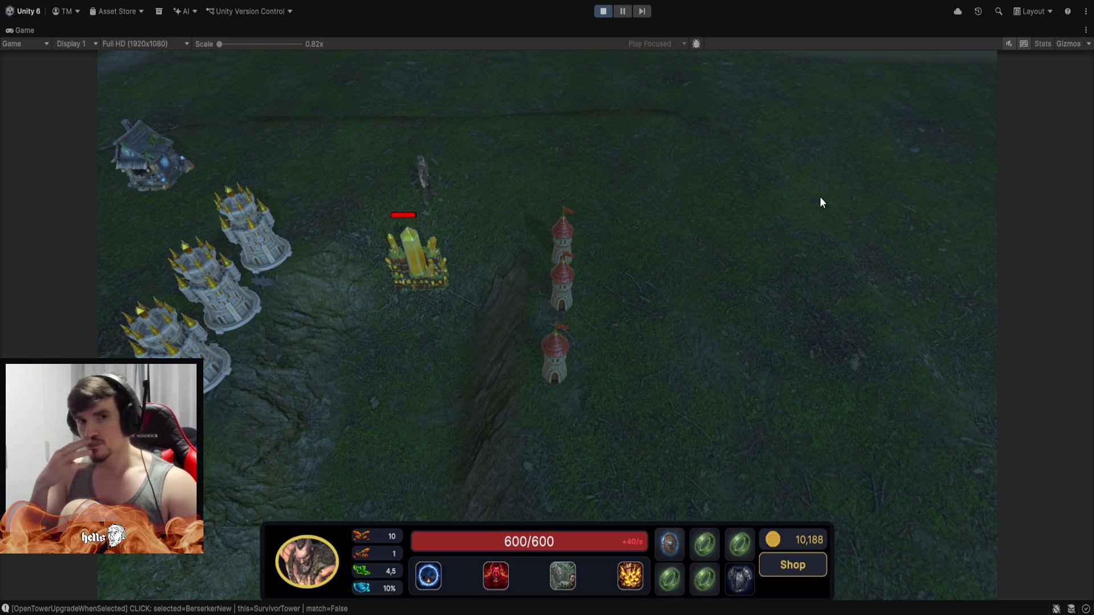
pyautogui.press('Up')
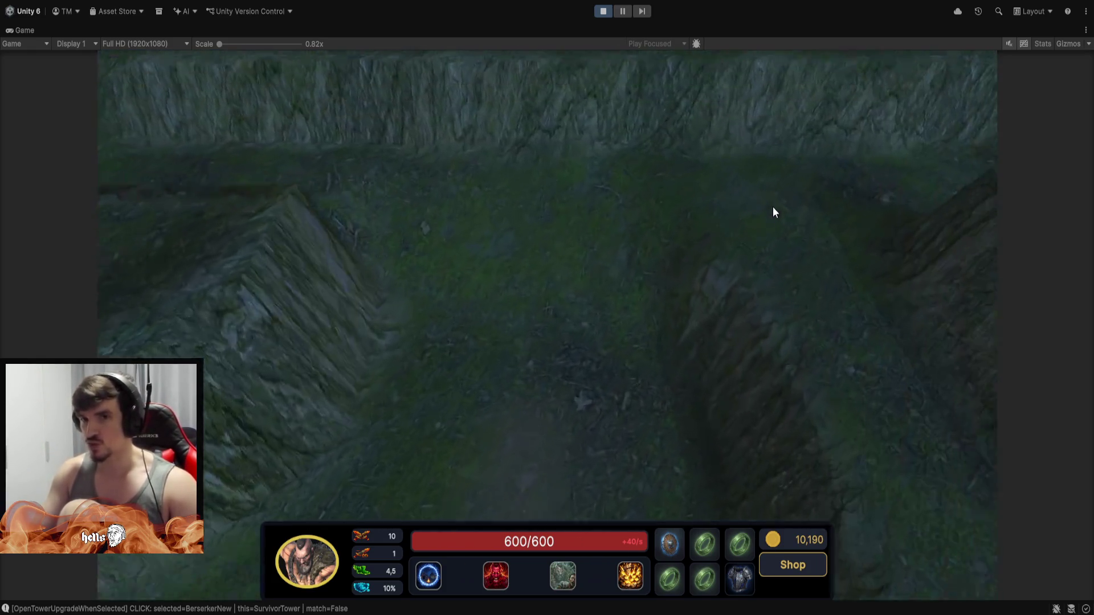
pyautogui.press('Up')
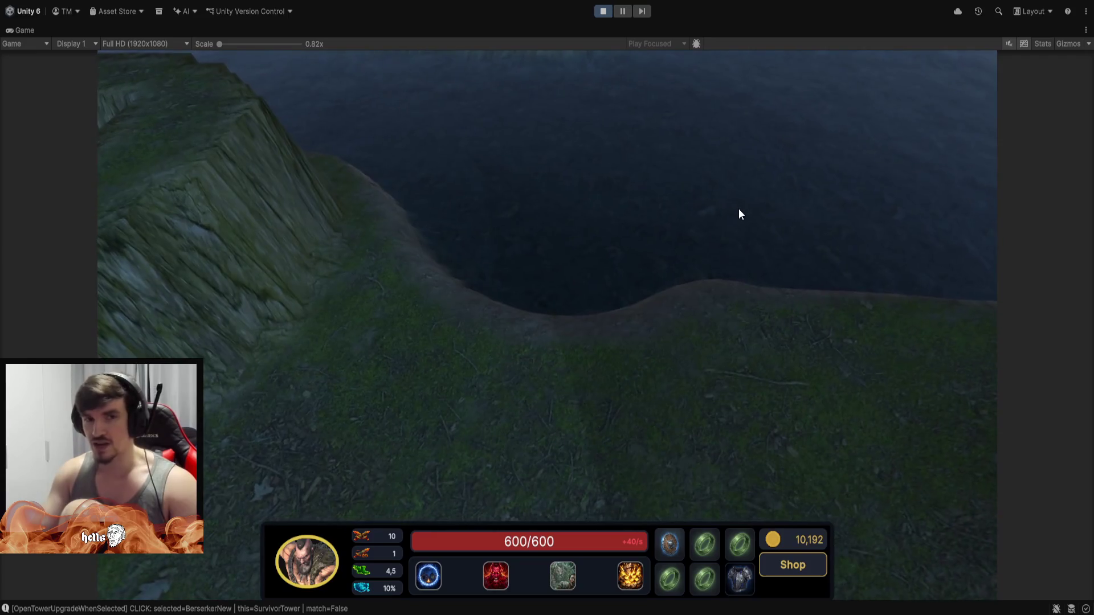
pyautogui.press('Up')
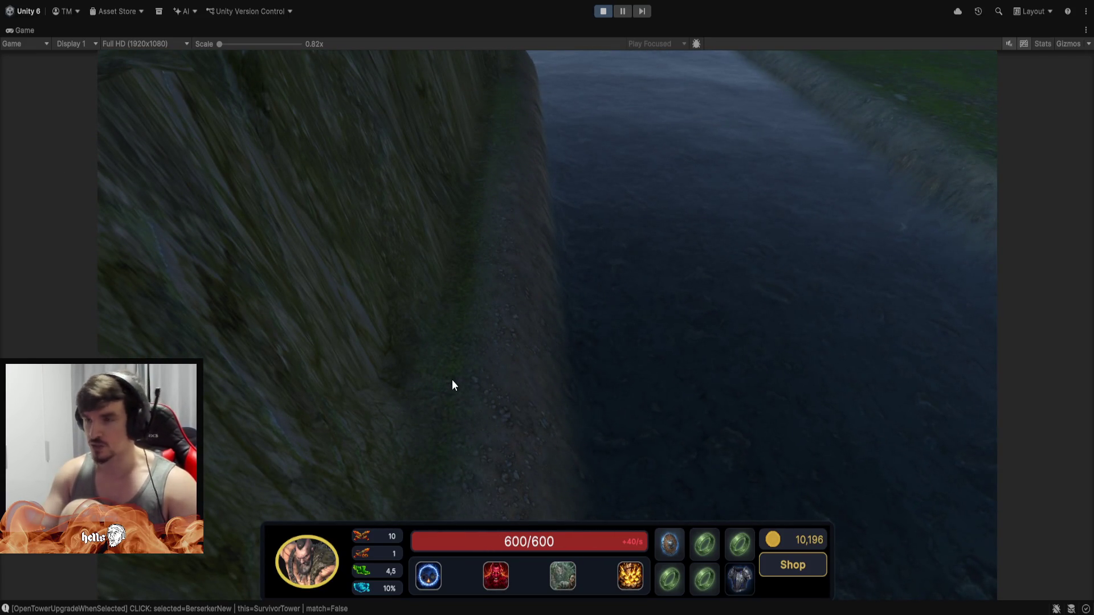
pyautogui.press('Up')
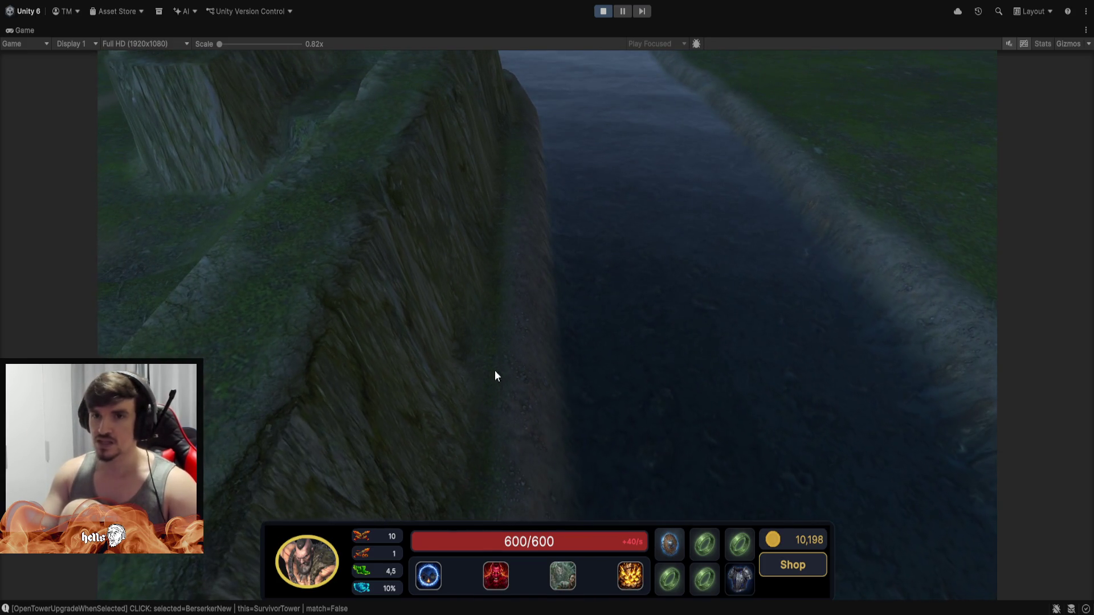
pyautogui.press('Up')
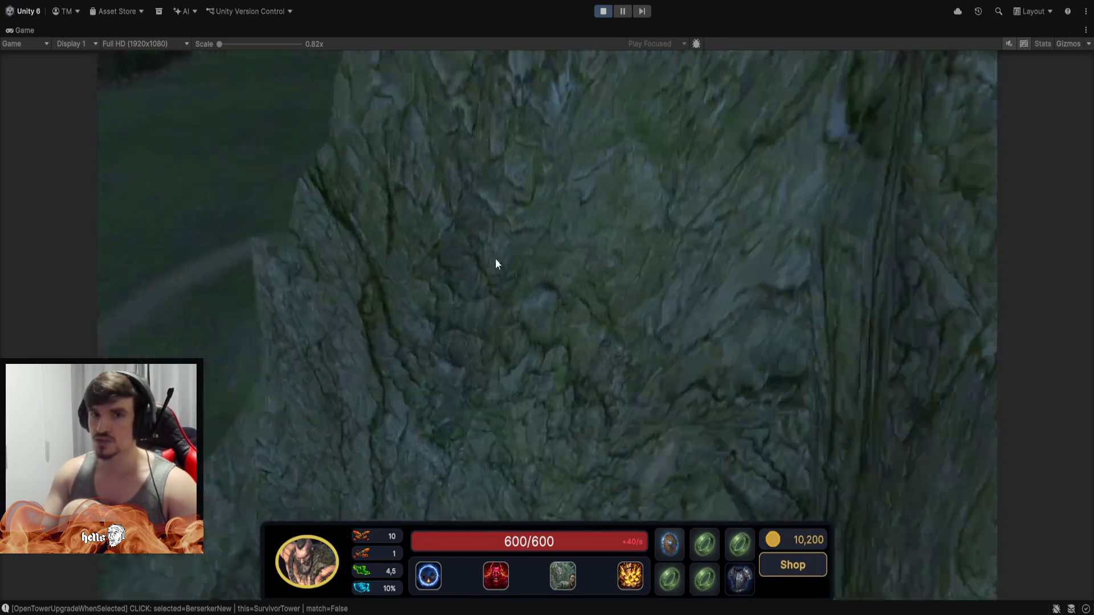
pyautogui.press('Up')
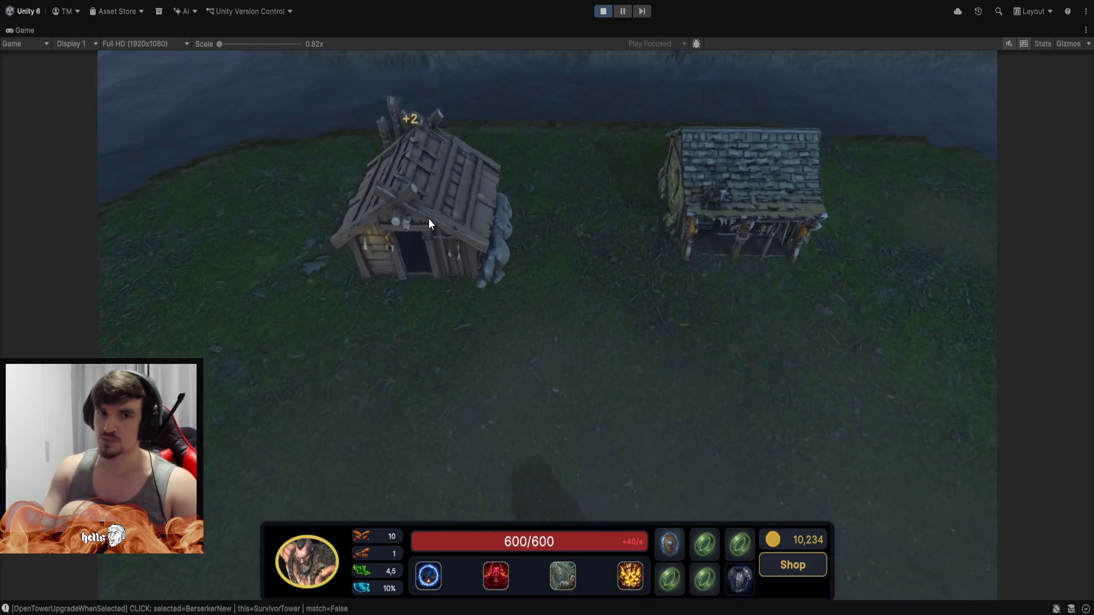
# Select the left hut and upgrade it twice, from Tier II to its maximum Tier III.
pyautogui.click(428, 220)
pyautogui.click(822, 443)
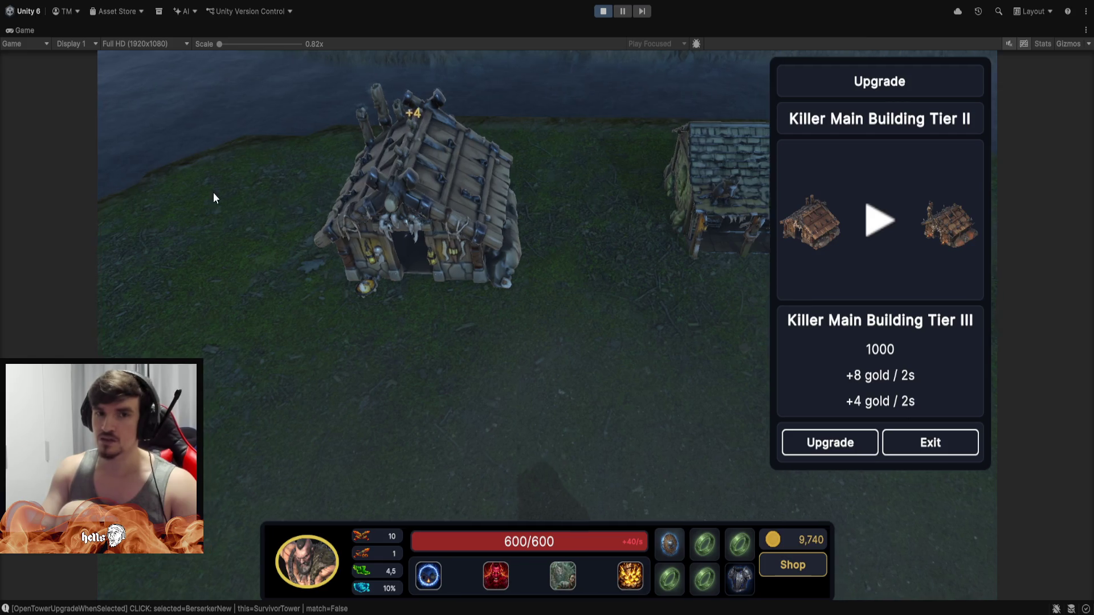
pyautogui.scroll(3, 507, 262)
pyautogui.scroll(3, 520, 171)
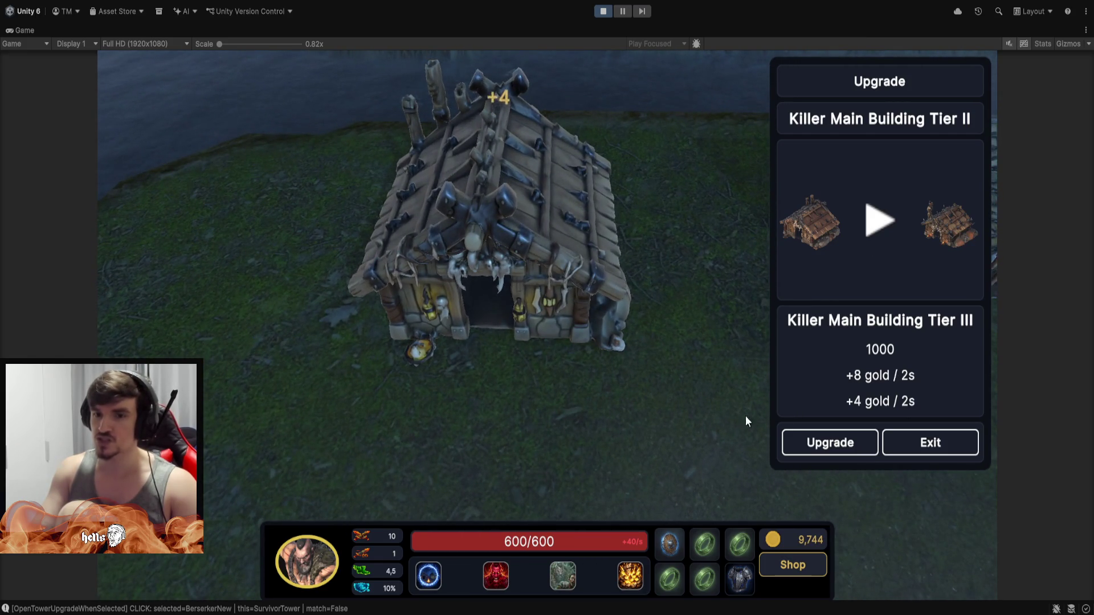
pyautogui.scroll(3, 538, 295)
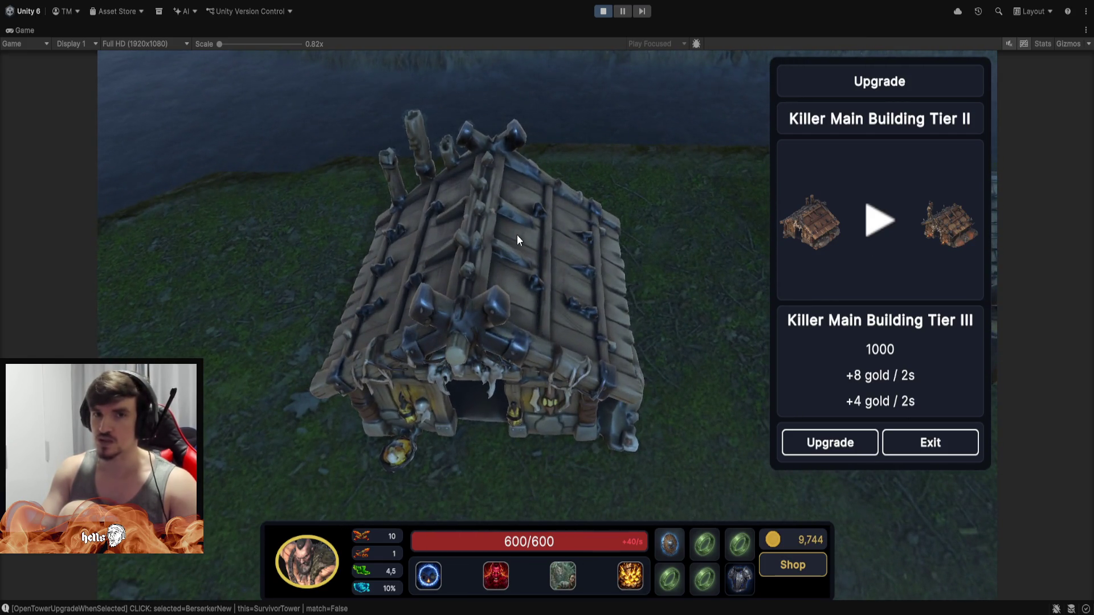
pyautogui.scroll(-1, 570, 268)
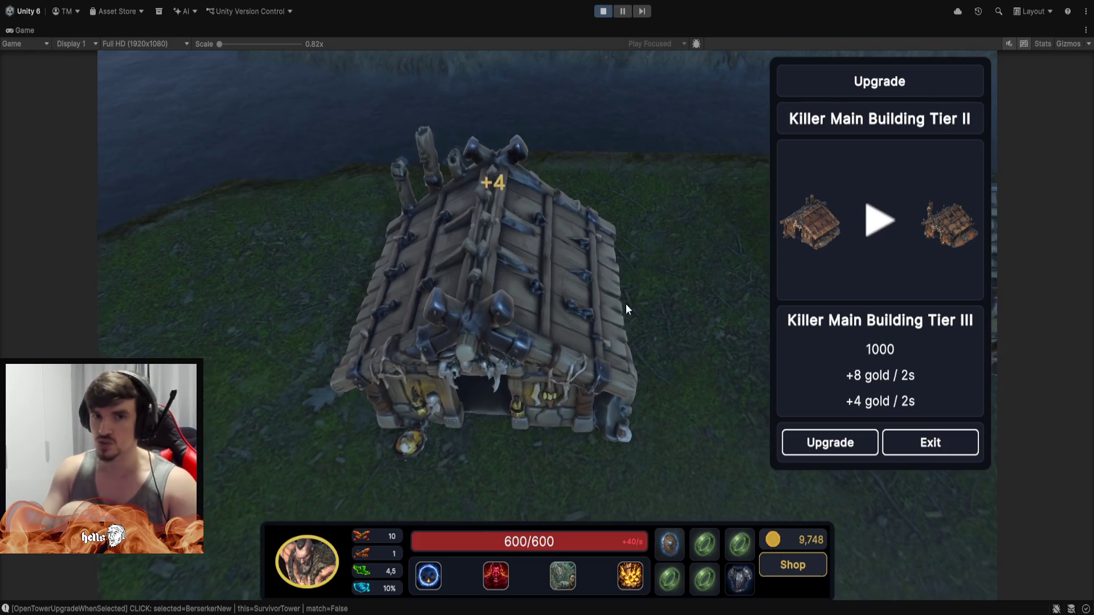
pyautogui.click(824, 442)
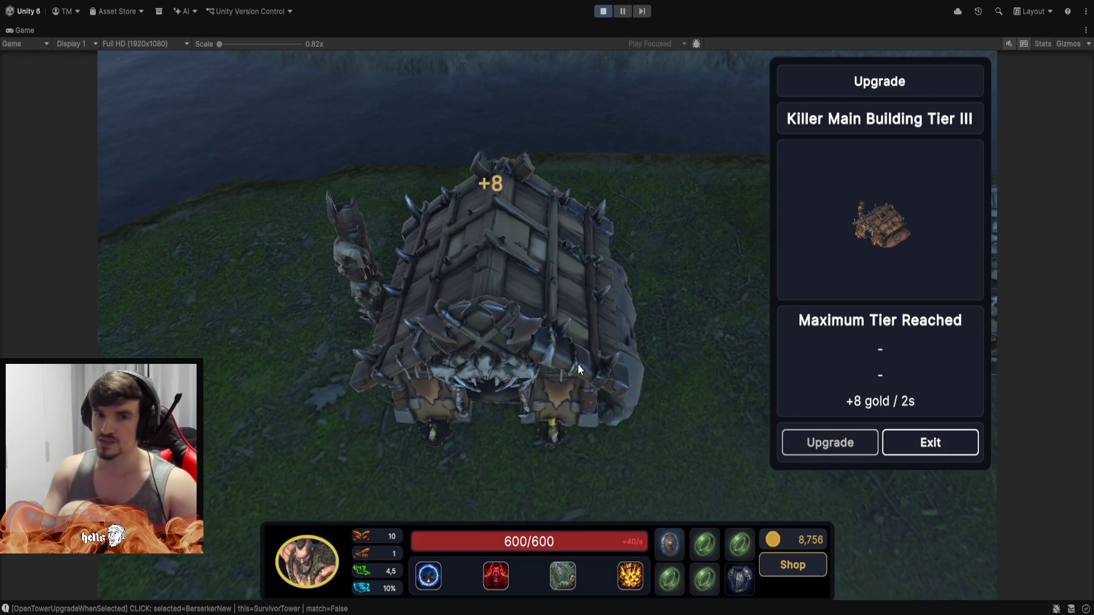
pyautogui.scroll(-2, 577, 364)
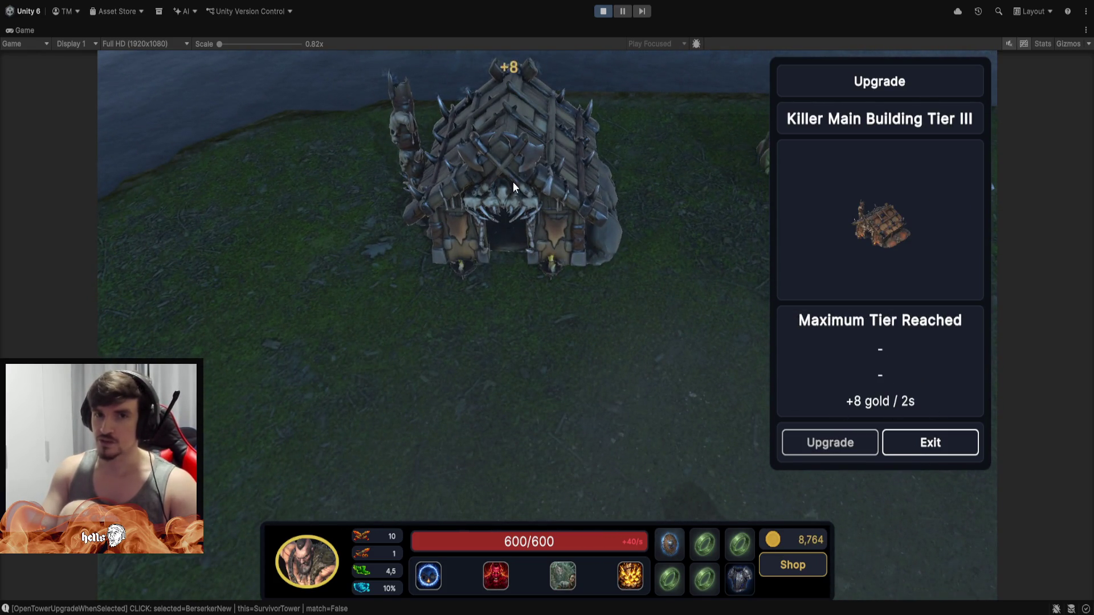
pyautogui.scroll(2, 843, 371)
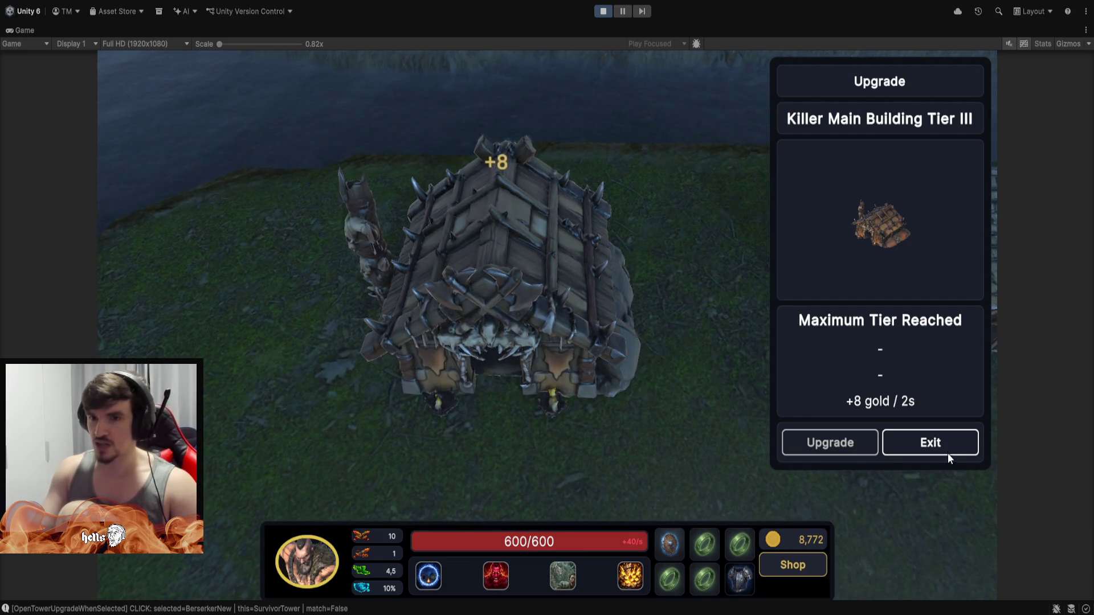
# Close the upgrade panel, box-select around the hut, and select the hut again.
pyautogui.click(943, 450)
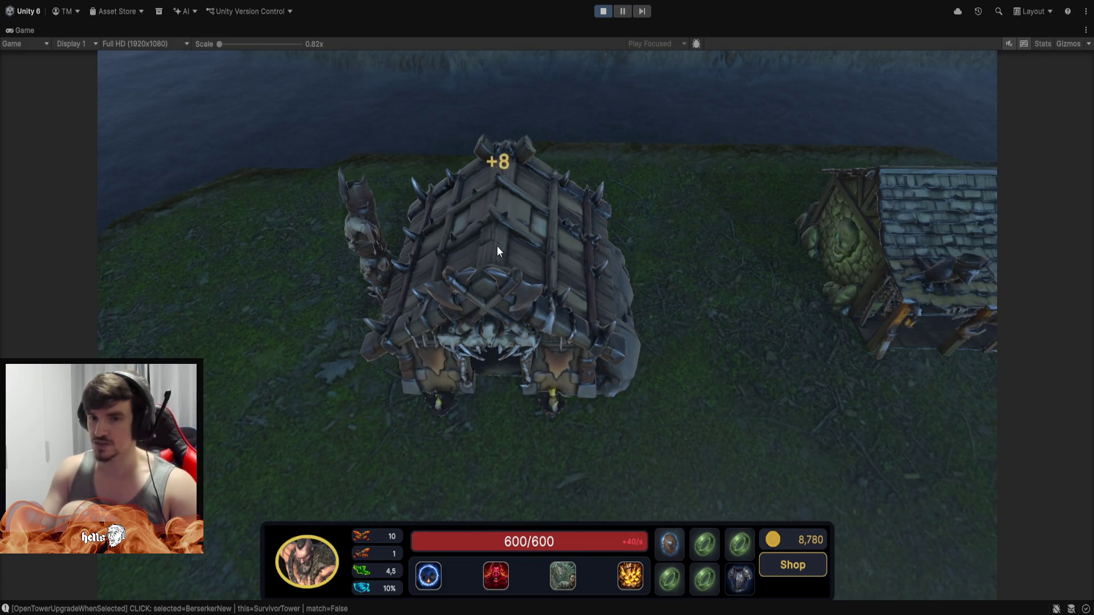
pyautogui.moveTo(287, 119)
pyautogui.mouseDown()
pyautogui.moveTo(451, 276)
pyautogui.moveTo(688, 458)
pyautogui.moveTo(712, 491)
pyautogui.mouseUp()
pyautogui.click(703, 450)
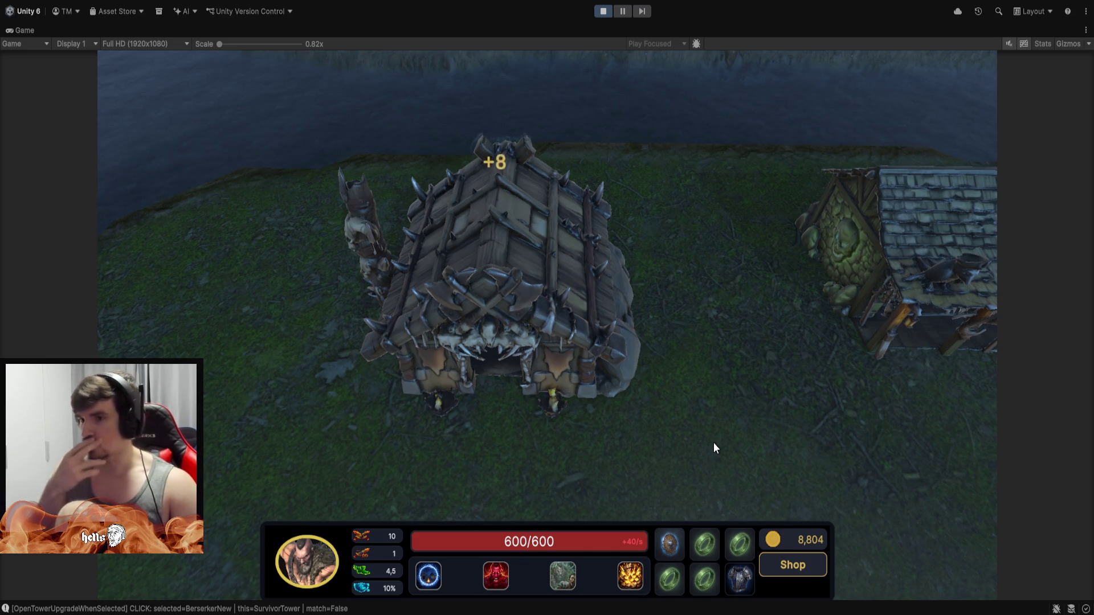
pyautogui.press('d')
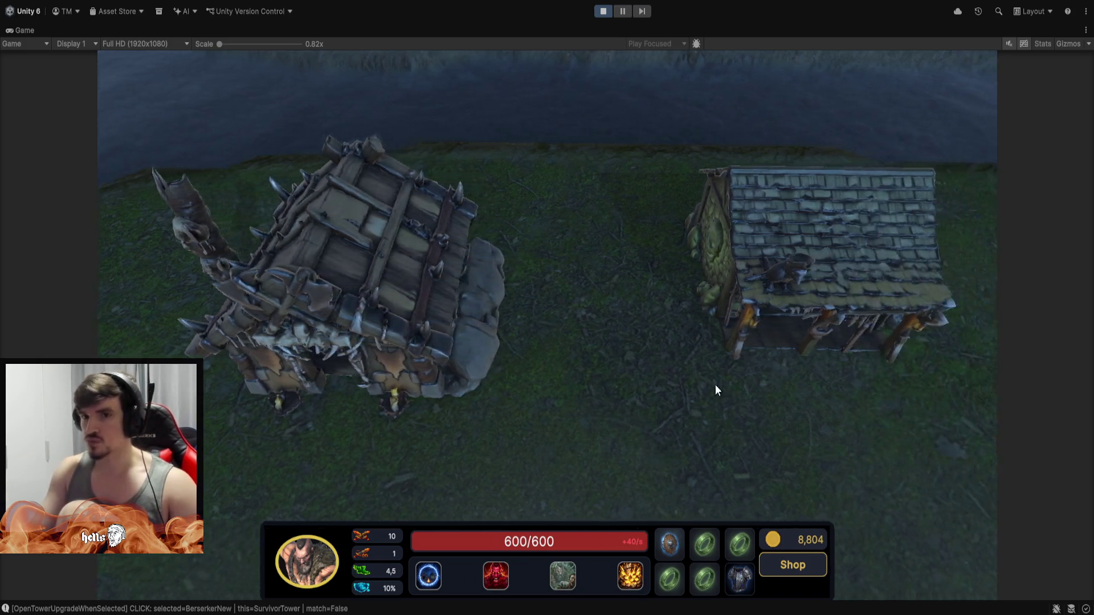
pyautogui.click(694, 296)
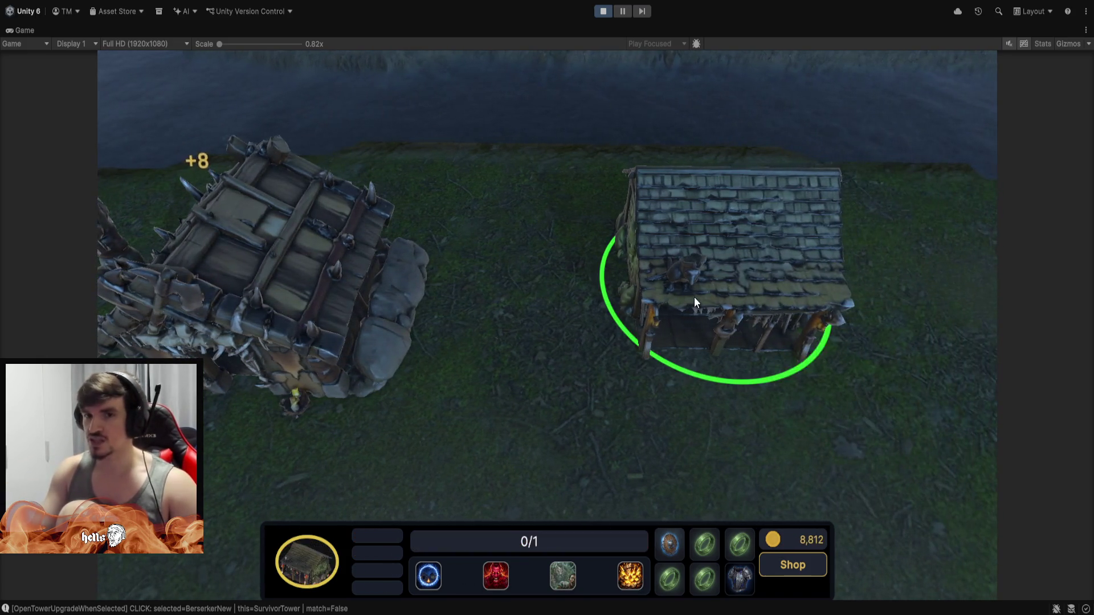
pyautogui.click(821, 131)
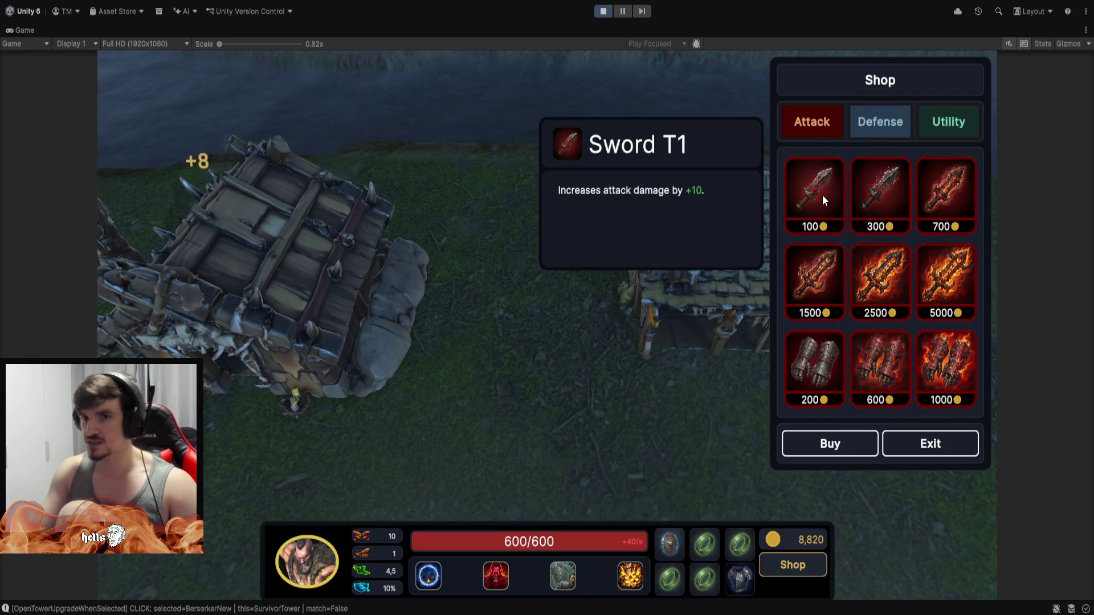
pyautogui.moveTo(885, 188)
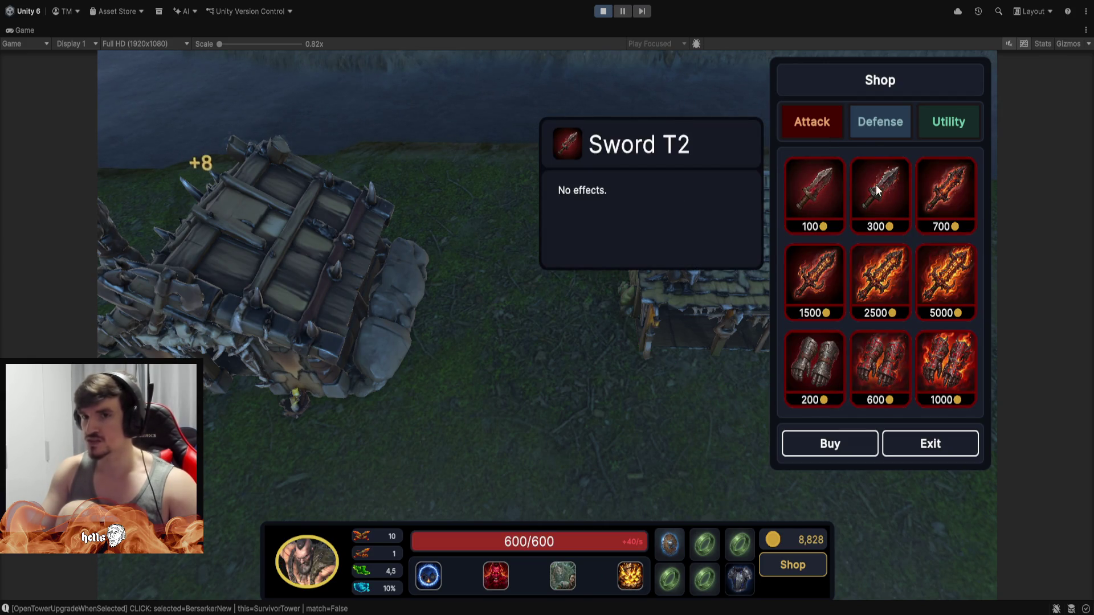
pyautogui.moveTo(941, 289)
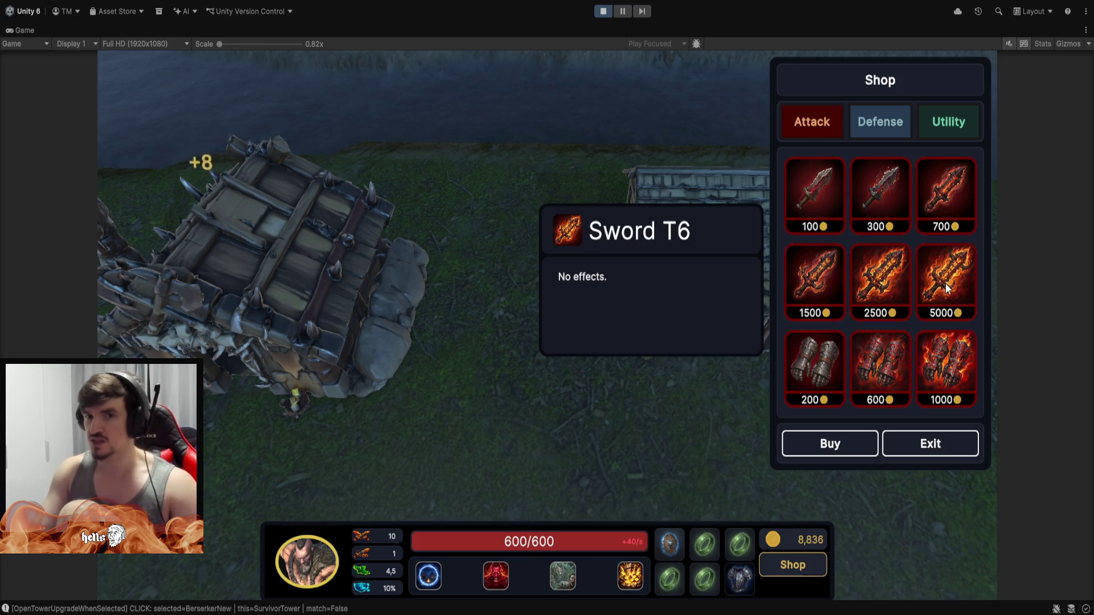
pyautogui.click(928, 134)
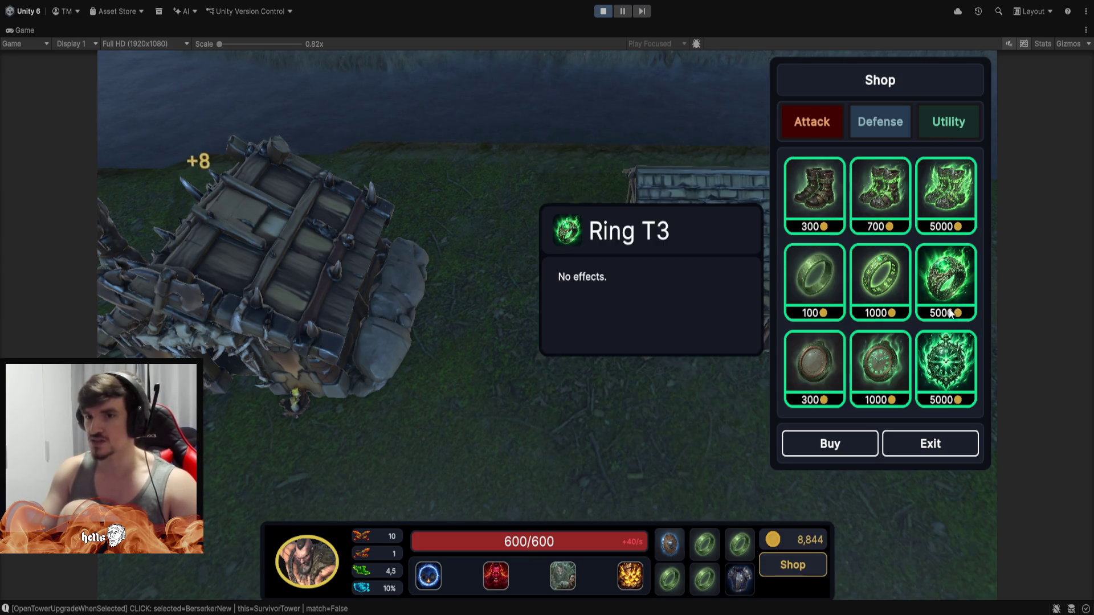
pyautogui.click(969, 438)
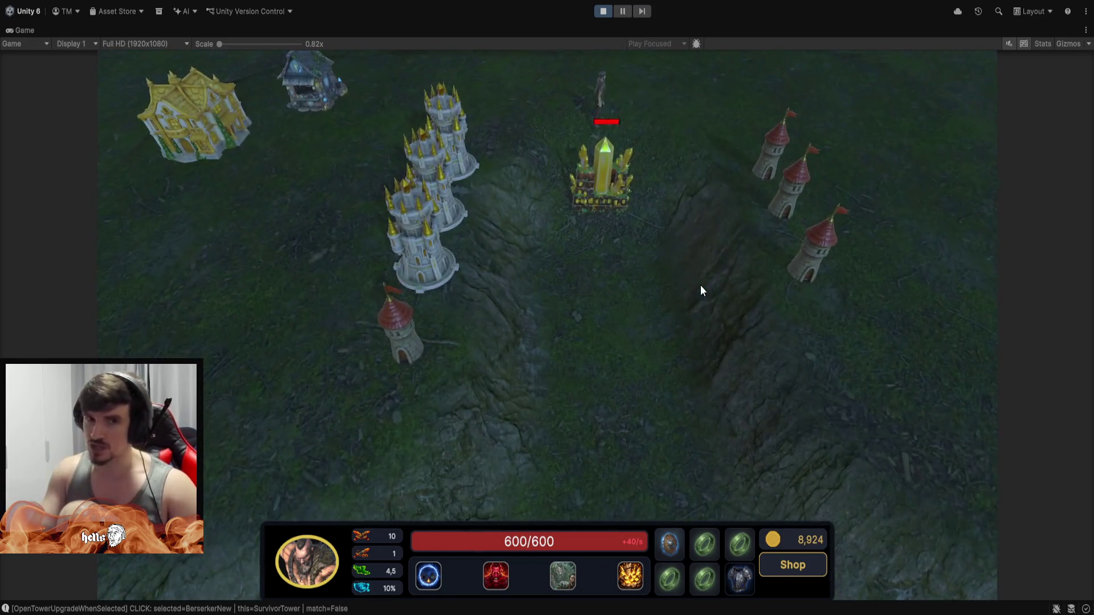
pyautogui.click(602, 11)
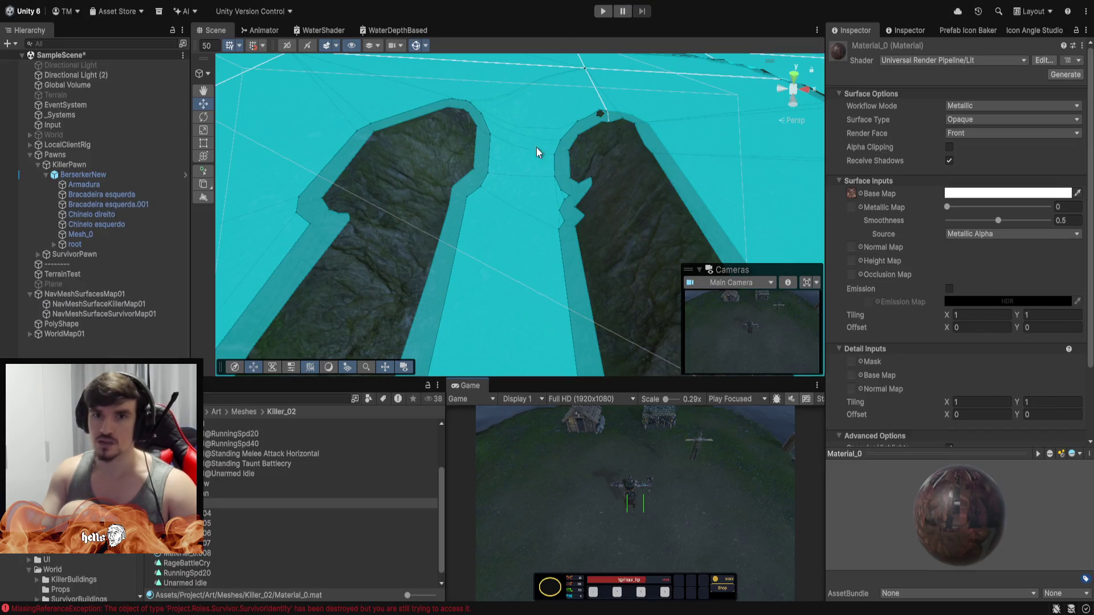
# Pull back to a top-down view of the map, then tilt onto the rock walls.
pyautogui.moveTo(537, 152)
pyautogui.mouseDown()
pyautogui.moveTo(518, 193)
pyautogui.moveTo(525, 237)
pyautogui.moveTo(820, 271)
pyautogui.mouseUp()
pyautogui.scroll(-6, 523, 235)
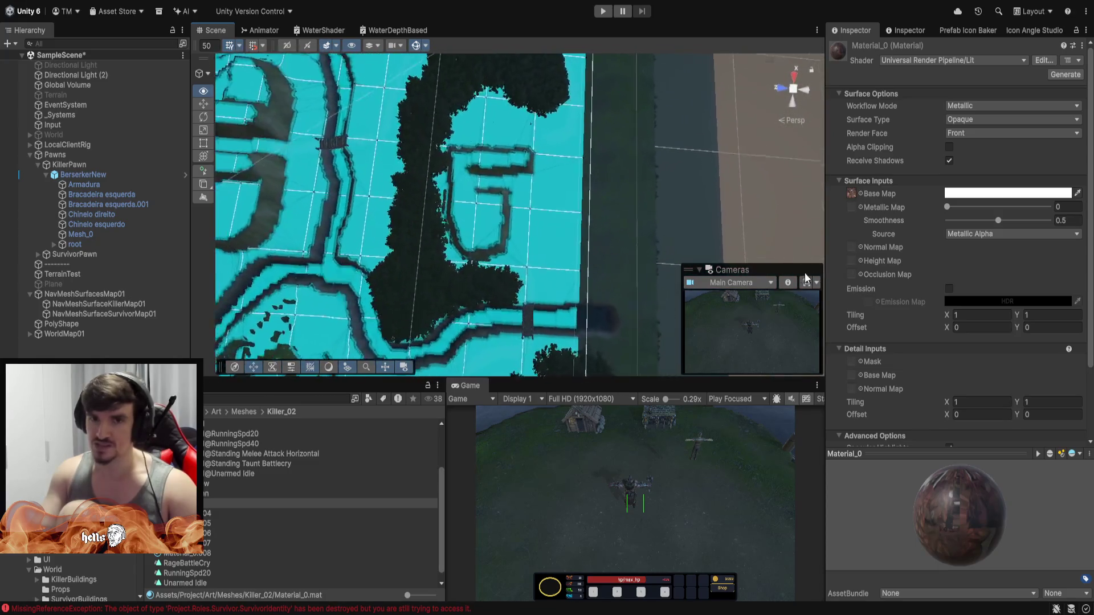
pyautogui.scroll(5, 559, 244)
pyautogui.scroll(5, 429, 231)
pyautogui.moveTo(431, 232)
pyautogui.mouseDown()
pyautogui.moveTo(642, 224)
pyautogui.moveTo(512, 199)
pyautogui.moveTo(445, 85)
pyautogui.mouseUp()
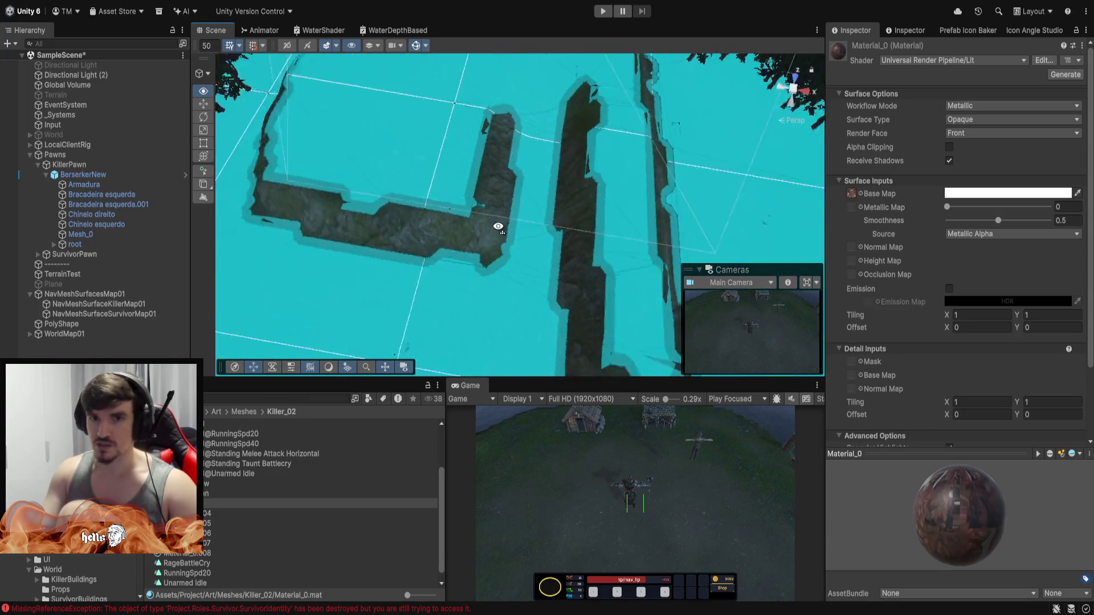
pyautogui.scroll(-5, 498, 226)
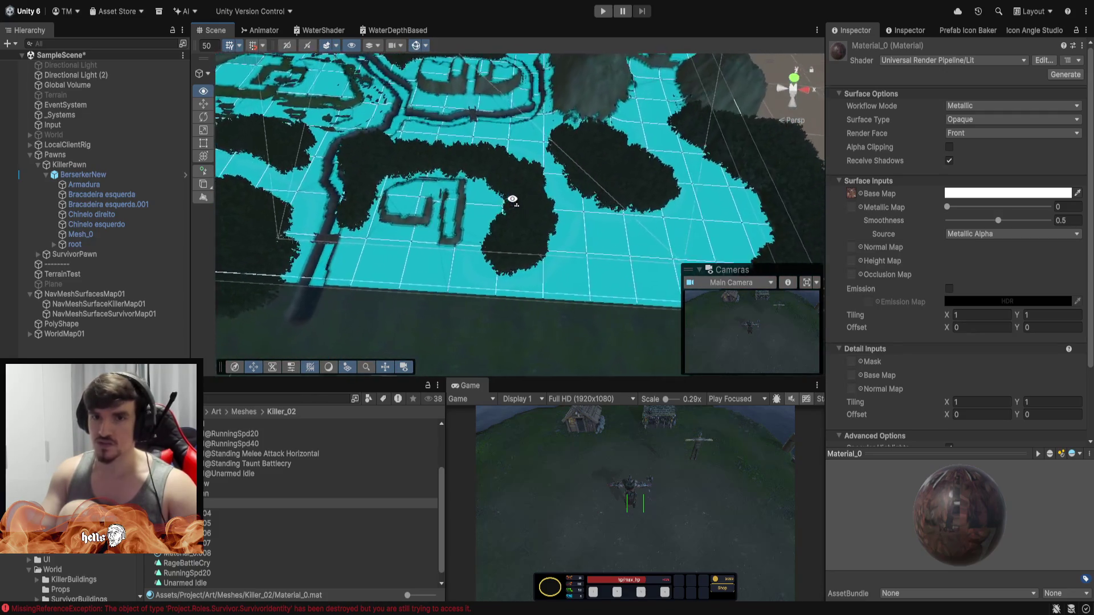
# Hide the cyan NavMesh overlay, orbit to look across the river, and collapse NavMeshSurfacesMap01.
pyautogui.click(416, 47)
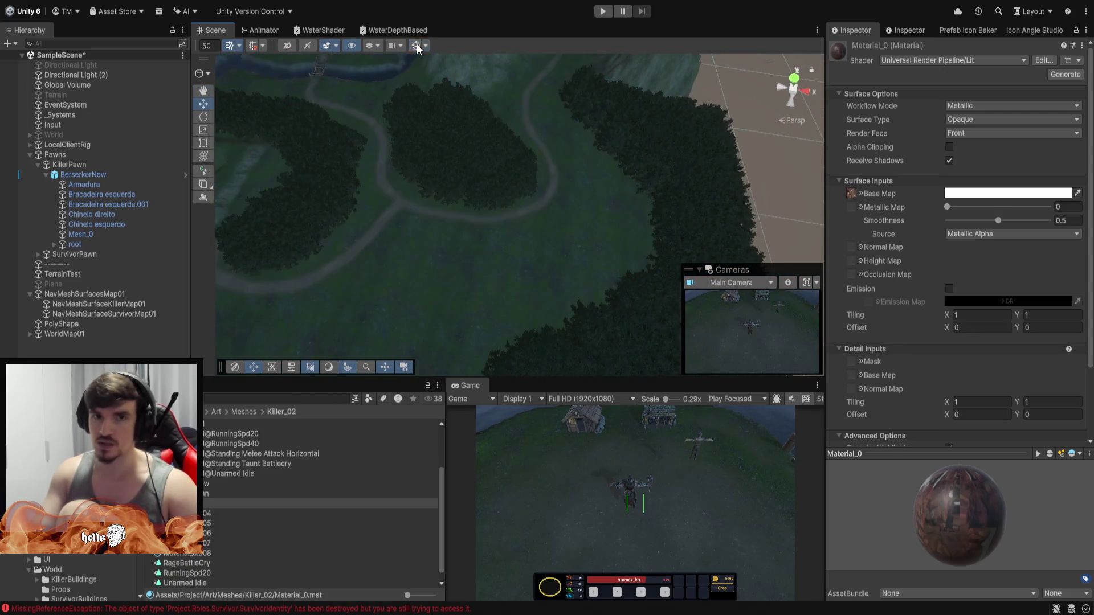
pyautogui.scroll(5, 610, 281)
pyautogui.moveTo(610, 281)
pyautogui.mouseDown()
pyautogui.moveTo(735, 190)
pyautogui.moveTo(773, 140)
pyautogui.moveTo(654, 164)
pyautogui.moveTo(679, 195)
pyautogui.moveTo(442, 188)
pyautogui.moveTo(622, 171)
pyautogui.moveTo(597, 170)
pyautogui.moveTo(610, 146)
pyautogui.moveTo(547, 97)
pyautogui.moveTo(555, 83)
pyautogui.moveTo(561, 103)
pyautogui.moveTo(537, 114)
pyautogui.moveTo(610, 234)
pyautogui.moveTo(290, 139)
pyautogui.moveTo(365, 61)
pyautogui.moveTo(713, 129)
pyautogui.moveTo(689, 165)
pyautogui.mouseUp()
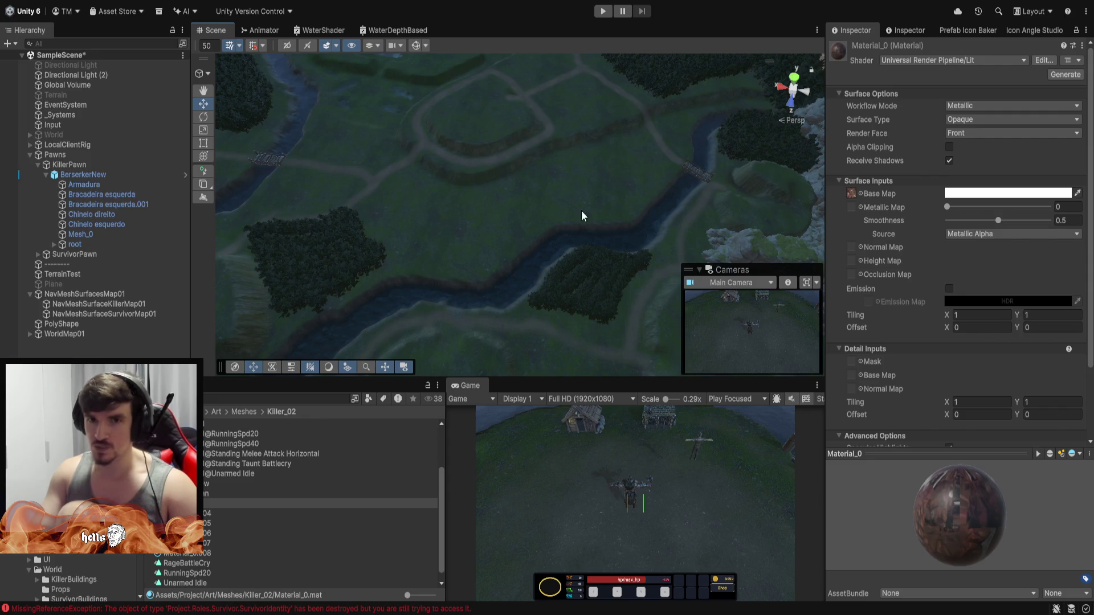
pyautogui.moveTo(439, 192)
pyautogui.mouseDown()
pyautogui.moveTo(462, 203)
pyautogui.moveTo(116, 115)
pyautogui.mouseUp()
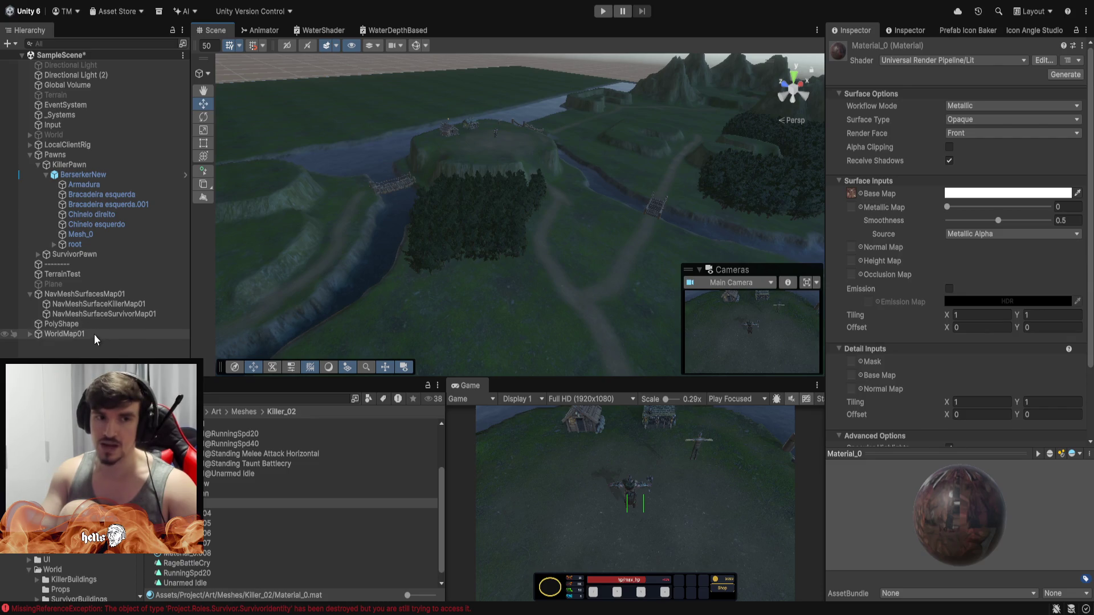
pyautogui.click(29, 294)
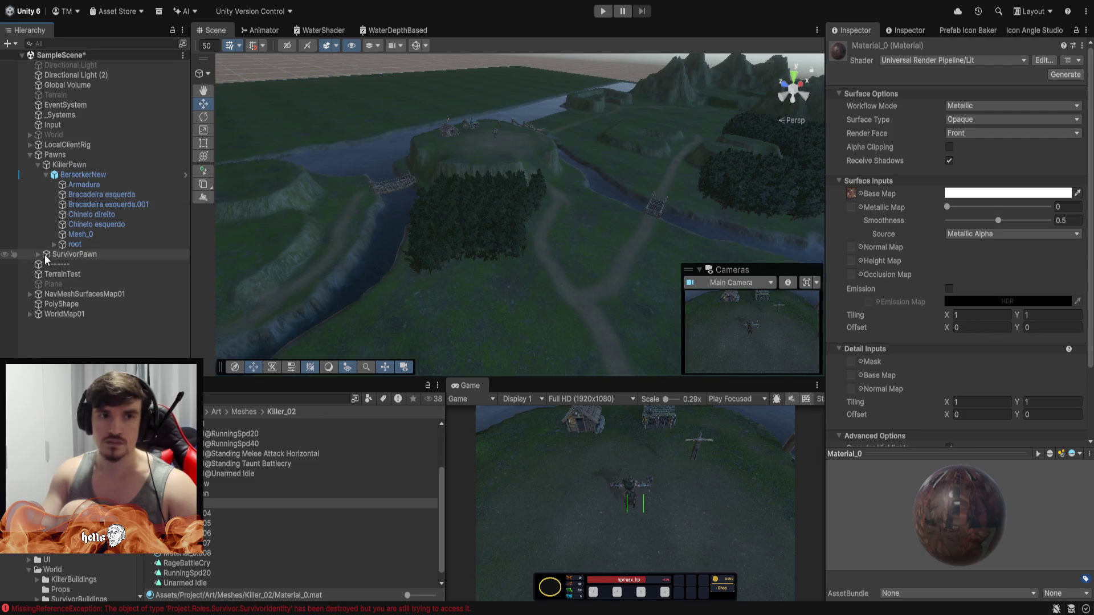
# Expand WorldMap01 and Water to reveal WaterPlane, raise it on Y, and orbit along the river.
pyautogui.click(29, 313)
pyautogui.click(40, 334)
pyautogui.click(37, 334)
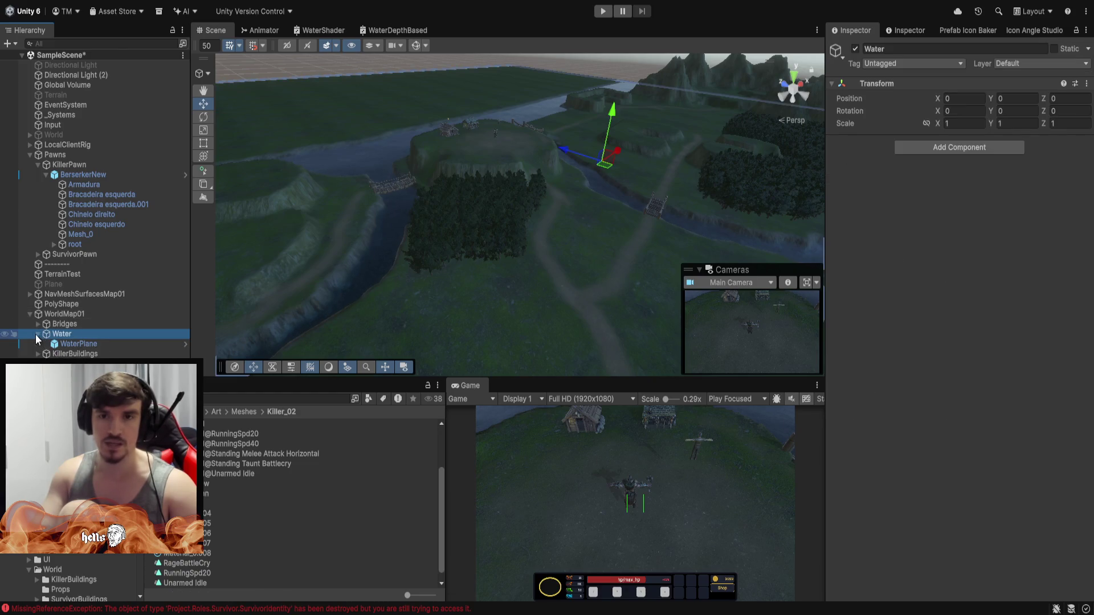
pyautogui.moveTo(607, 123)
pyautogui.mouseDown()
pyautogui.moveTo(597, 22)
pyautogui.moveTo(572, 119)
pyautogui.moveTo(572, 108)
pyautogui.moveTo(566, 203)
pyautogui.moveTo(701, 196)
pyautogui.moveTo(816, 209)
pyautogui.moveTo(715, 138)
pyautogui.moveTo(743, 203)
pyautogui.moveTo(1036, 238)
pyautogui.mouseUp()
pyautogui.moveTo(959, 271)
pyautogui.mouseDown()
pyautogui.moveTo(932, 281)
pyautogui.moveTo(963, 319)
pyautogui.moveTo(884, 196)
pyautogui.moveTo(899, 165)
pyautogui.moveTo(893, 205)
pyautogui.moveTo(1030, 222)
pyautogui.moveTo(47, 234)
pyautogui.moveTo(30, 164)
pyautogui.moveTo(1081, 169)
pyautogui.moveTo(894, 237)
pyautogui.moveTo(647, 296)
pyautogui.moveTo(446, 291)
pyautogui.moveTo(190, 244)
pyautogui.moveTo(447, 232)
pyautogui.moveTo(500, 208)
pyautogui.moveTo(421, 171)
pyautogui.mouseUp()
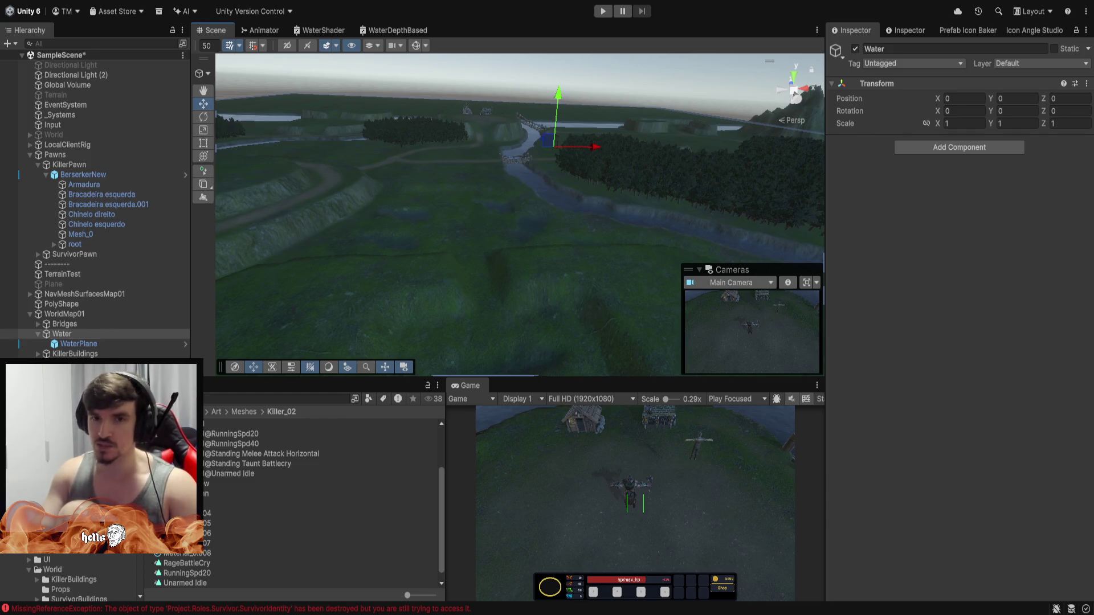
pyautogui.moveTo(552, 178)
pyautogui.mouseDown()
pyautogui.moveTo(396, 302)
pyautogui.moveTo(231, 267)
pyautogui.moveTo(586, 310)
pyautogui.moveTo(821, 251)
pyautogui.moveTo(868, 279)
pyautogui.moveTo(884, 251)
pyautogui.moveTo(603, 244)
pyautogui.moveTo(504, 224)
pyautogui.moveTo(708, 239)
pyautogui.moveTo(501, 234)
pyautogui.moveTo(515, 188)
pyautogui.moveTo(493, 298)
pyautogui.moveTo(412, 293)
pyautogui.moveTo(518, 268)
pyautogui.moveTo(528, 232)
pyautogui.moveTo(519, 207)
pyautogui.moveTo(495, 228)
pyautogui.mouseUp()
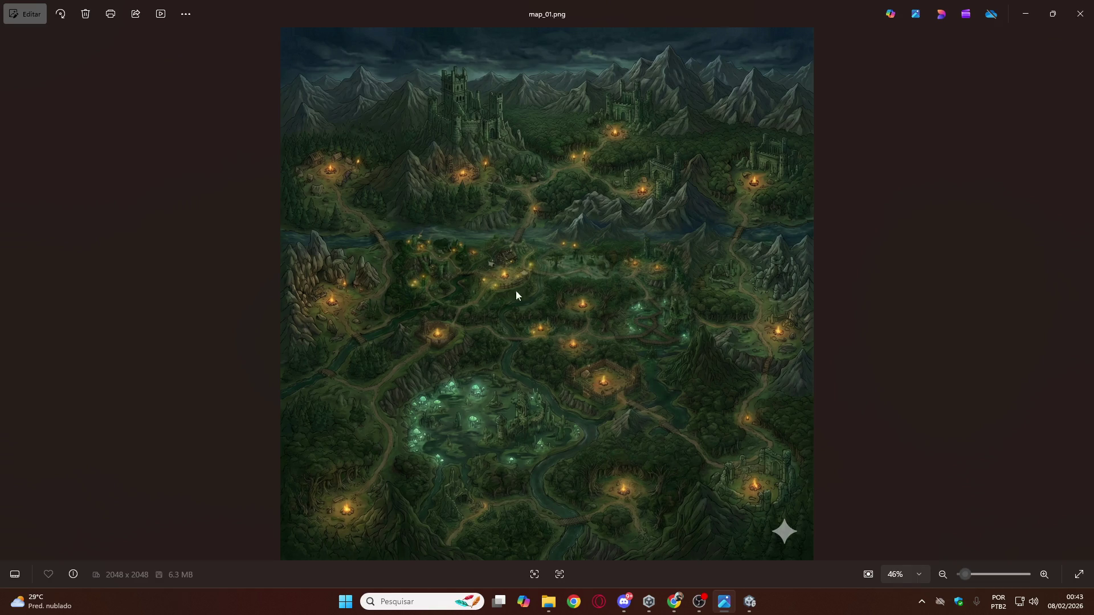
pyautogui.scroll(5, 507, 275)
pyautogui.scroll(3, 446, 267)
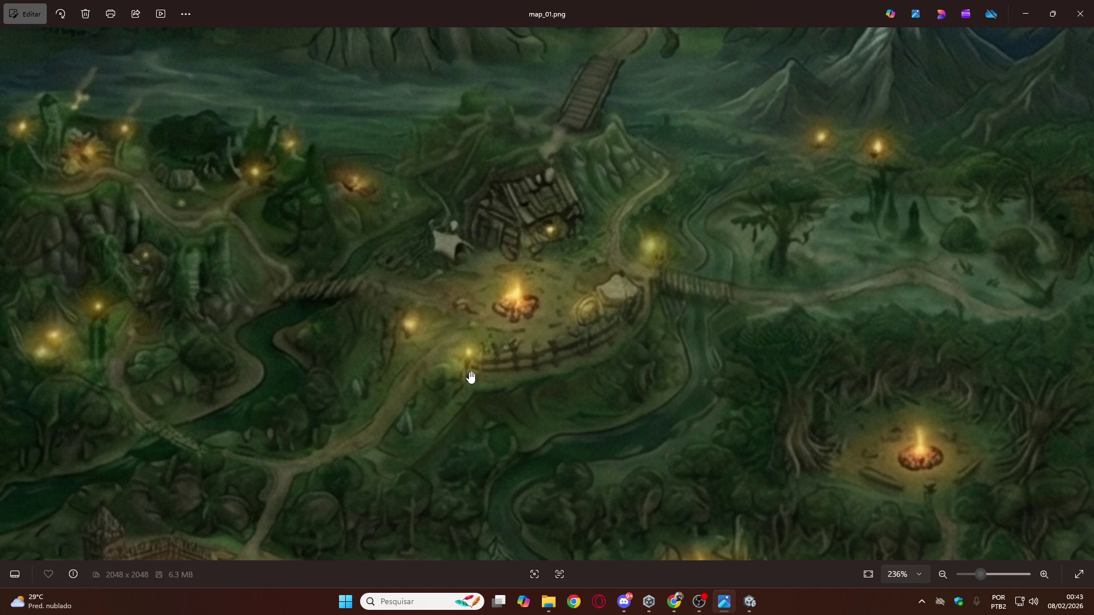
pyautogui.scroll(-4, 470, 377)
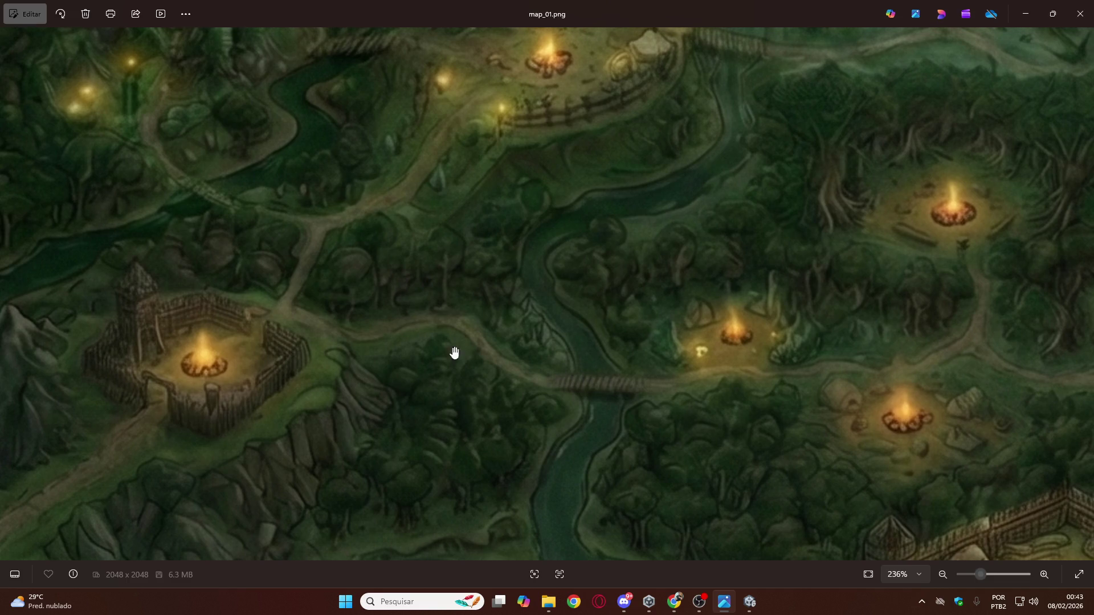
pyautogui.scroll(-5, 387, 365)
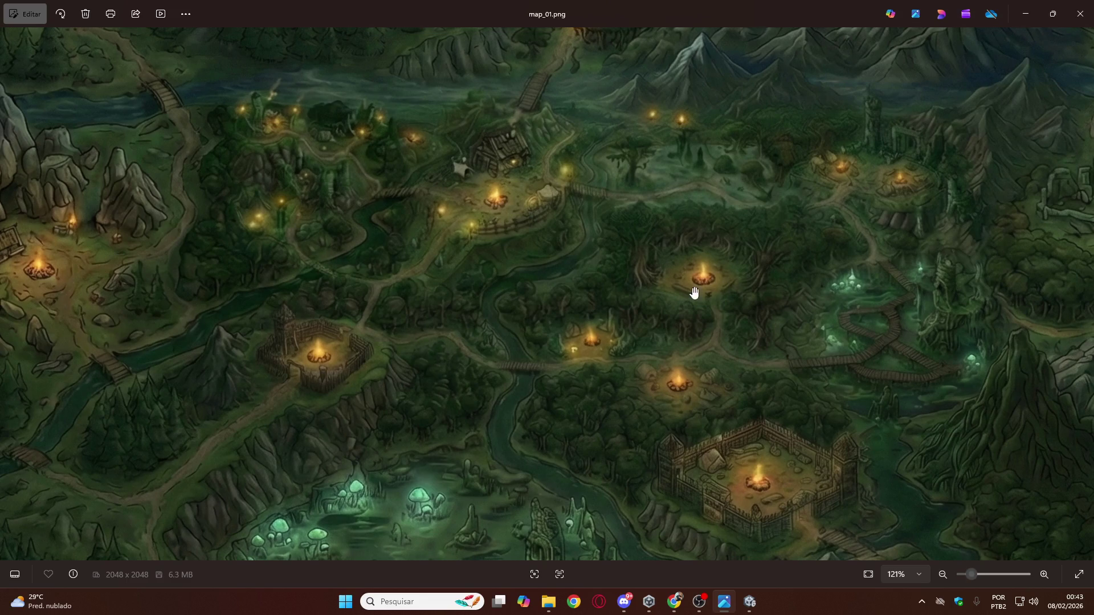
pyautogui.scroll(5, 694, 293)
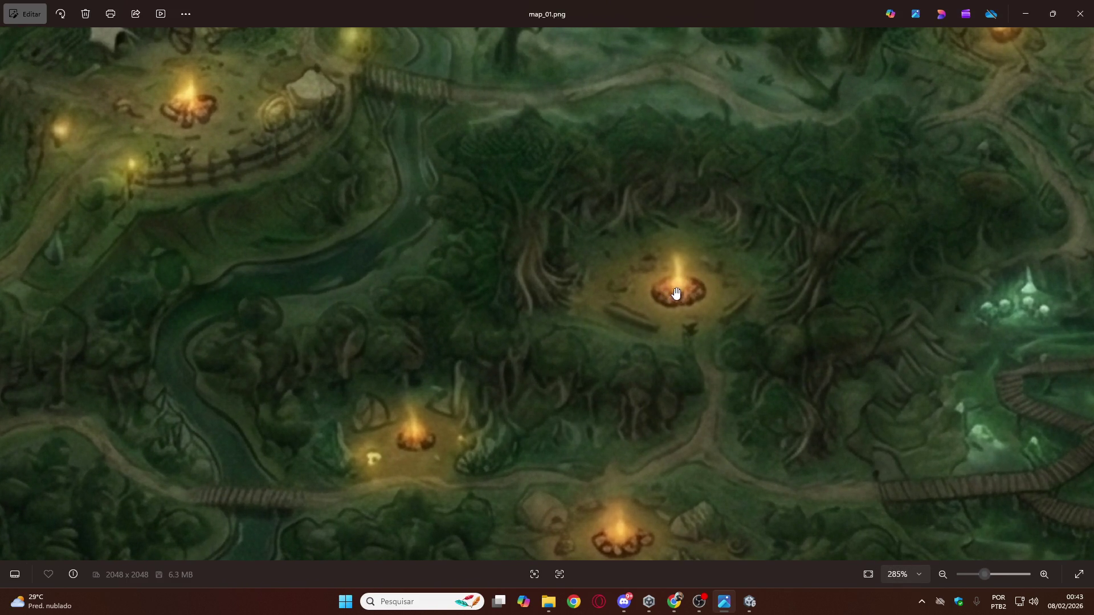
pyautogui.scroll(-5, 694, 346)
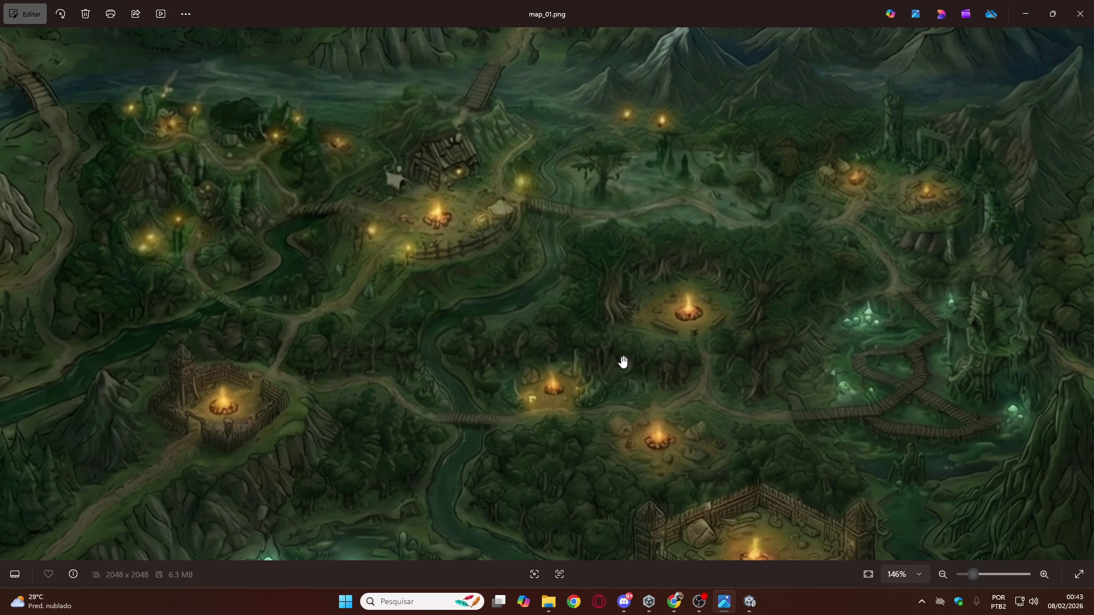
pyautogui.moveTo(484, 447); pyautogui.dragTo(674, 117)
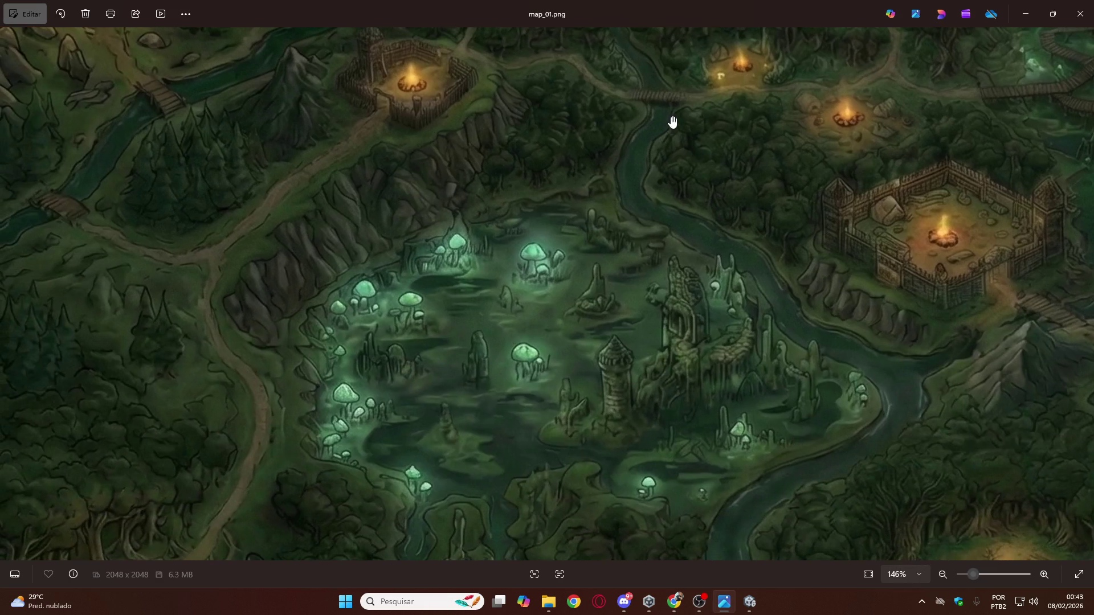
pyautogui.moveTo(618, 416); pyautogui.dragTo(604, 325)
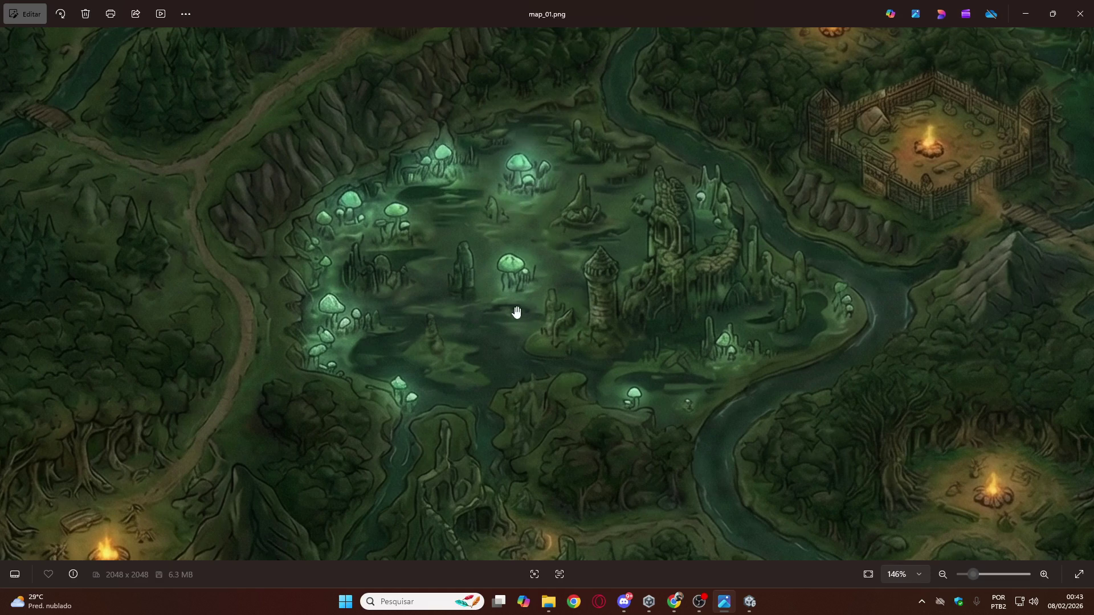
pyautogui.scroll(5, 435, 342)
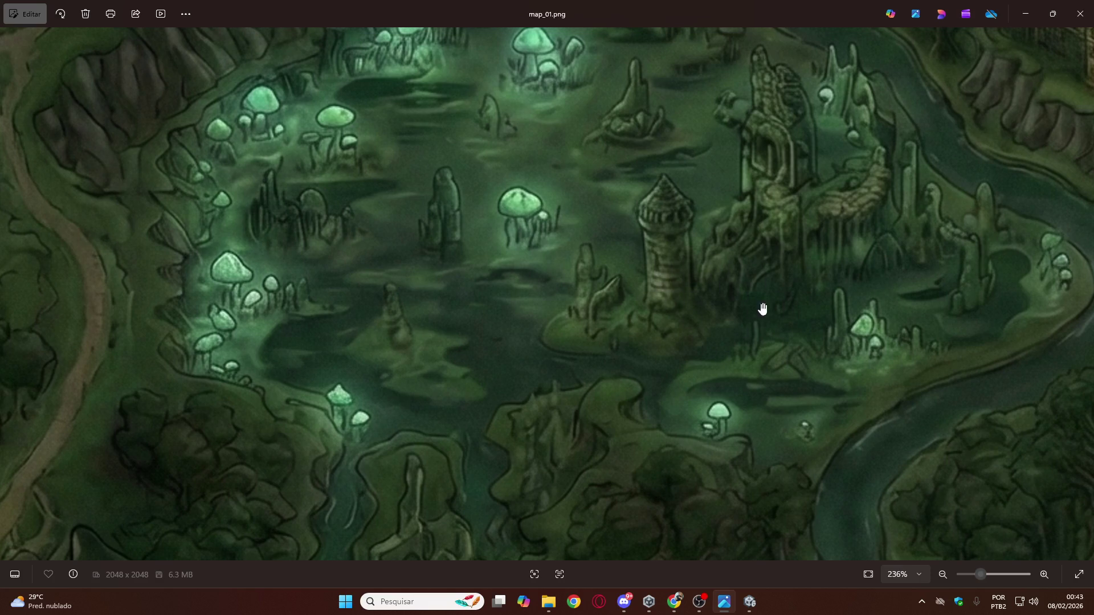
pyautogui.scroll(-5, 709, 268)
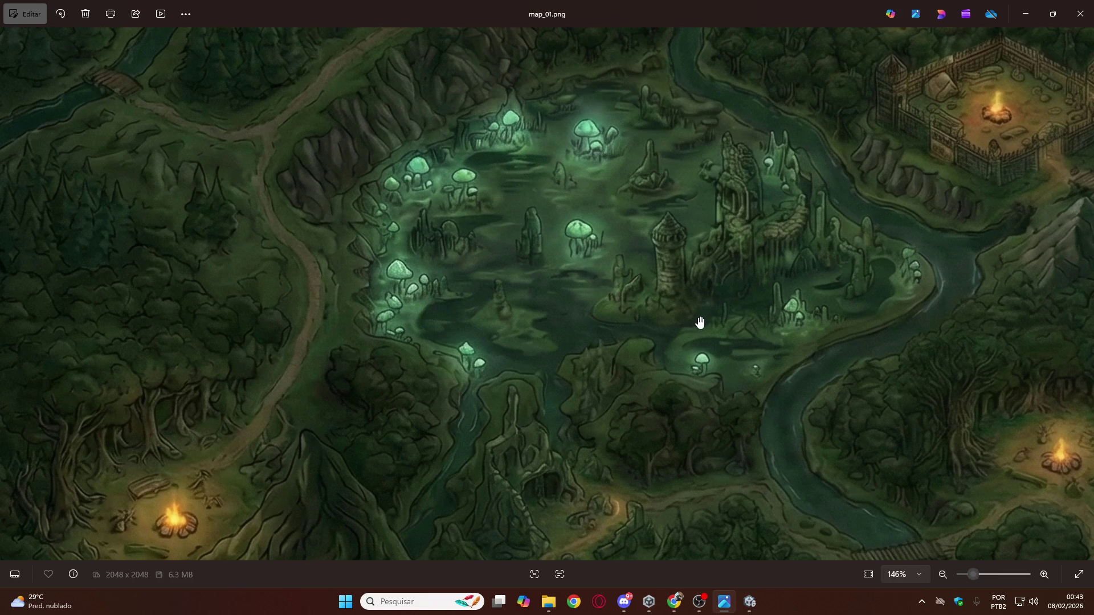
pyautogui.moveTo(723, 350)
pyautogui.mouseDown()
pyautogui.moveTo(685, 317)
pyautogui.moveTo(613, 289)
pyautogui.moveTo(609, 332)
pyautogui.moveTo(604, 305)
pyautogui.mouseUp()
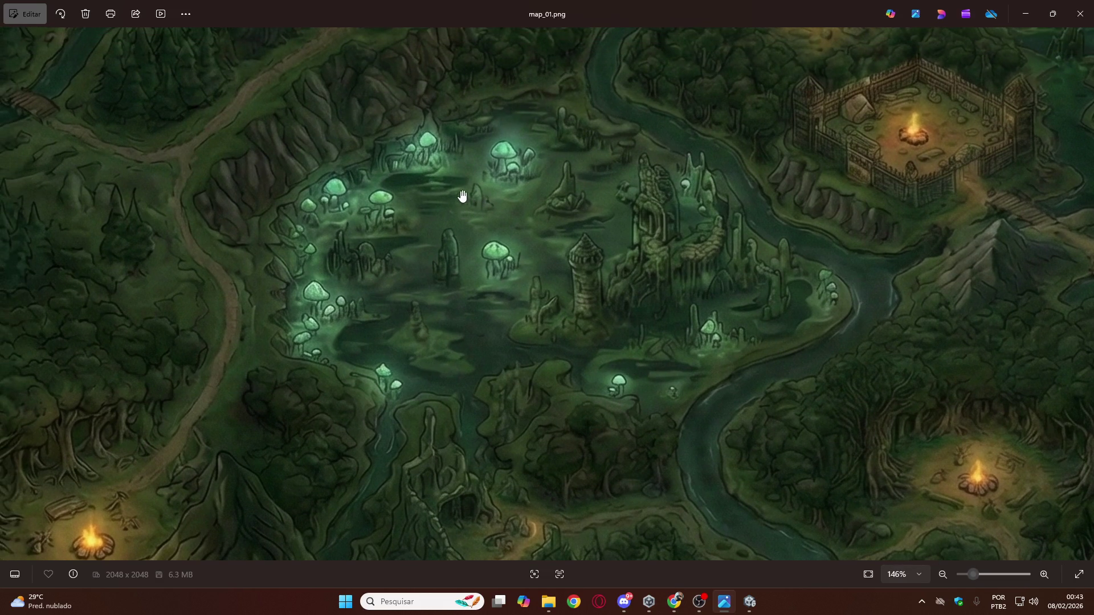
pyautogui.moveTo(479, 447); pyautogui.dragTo(582, 246)
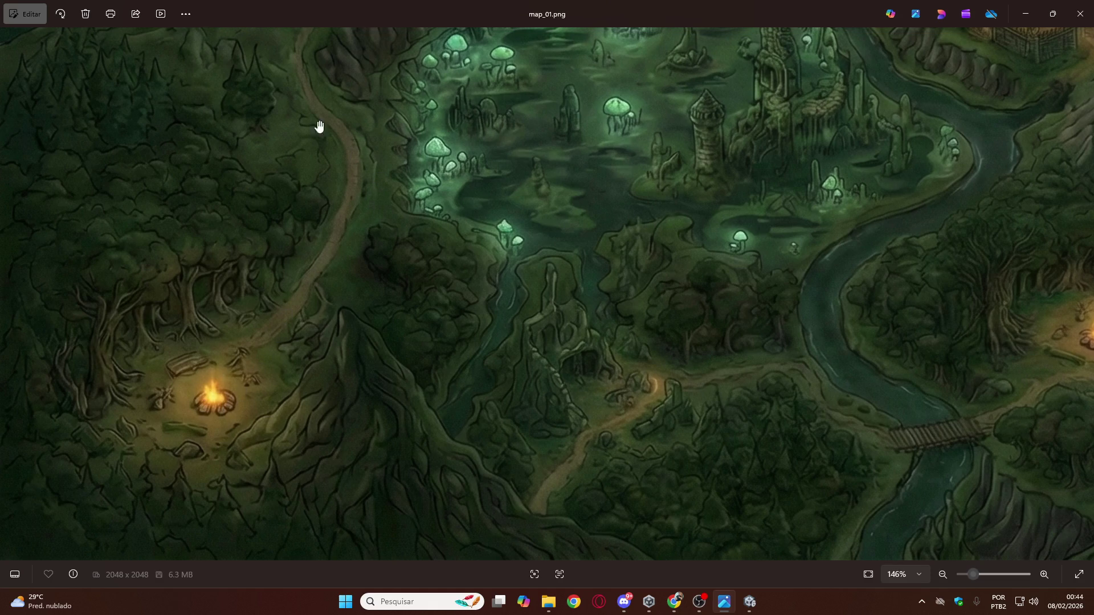
pyautogui.moveTo(319, 127); pyautogui.dragTo(361, 442)
pyautogui.moveTo(339, 219); pyautogui.dragTo(317, 408)
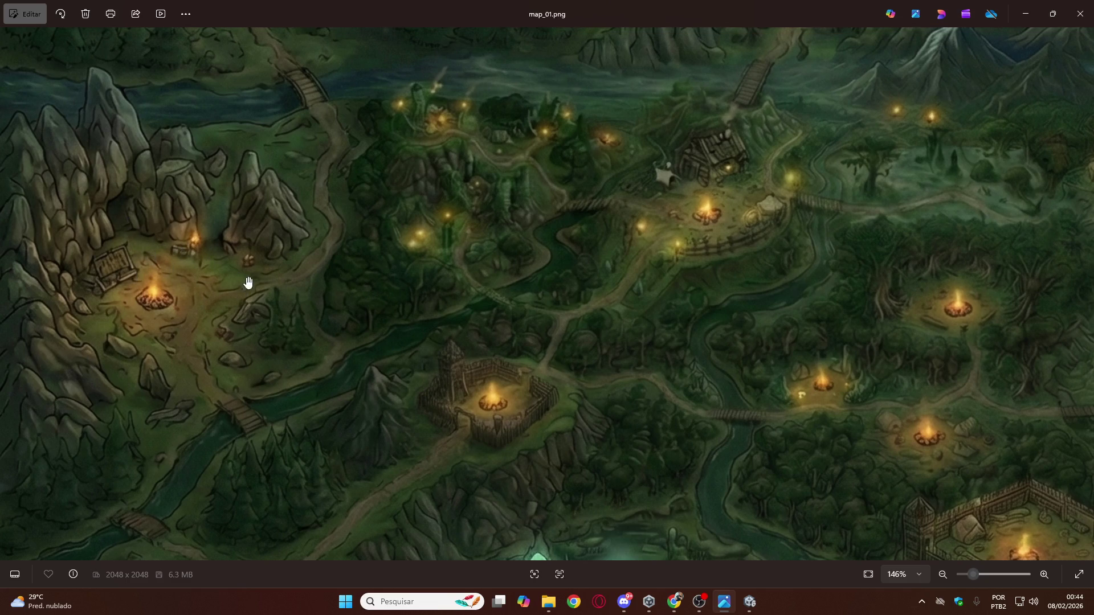
pyautogui.moveTo(784, 256)
pyautogui.mouseDown()
pyautogui.moveTo(512, 334)
pyautogui.moveTo(536, 541)
pyautogui.mouseUp()
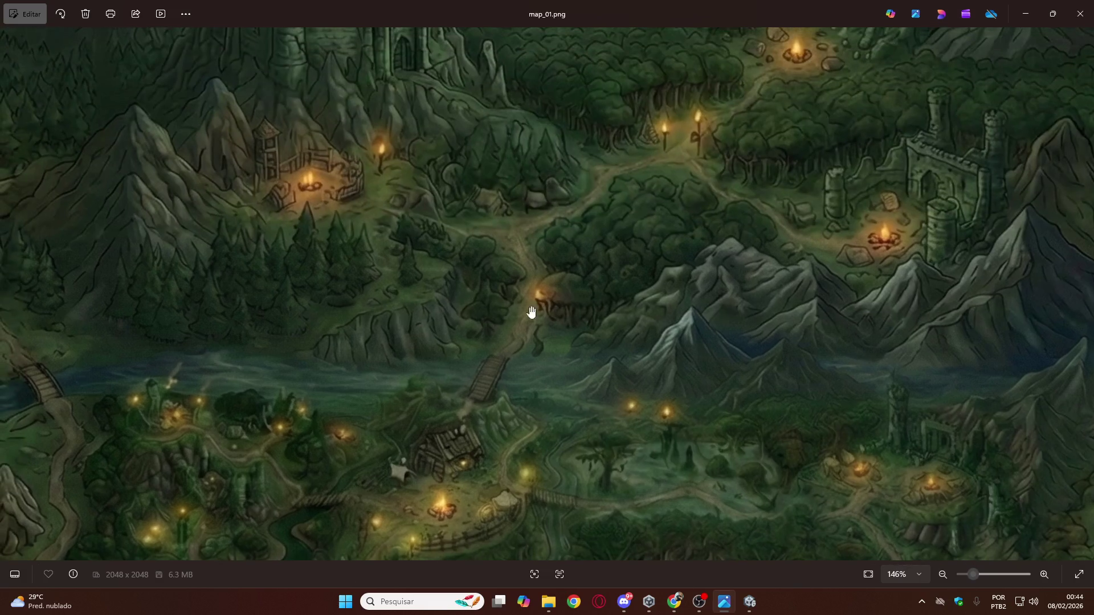
pyautogui.scroll(-3, 561, 303)
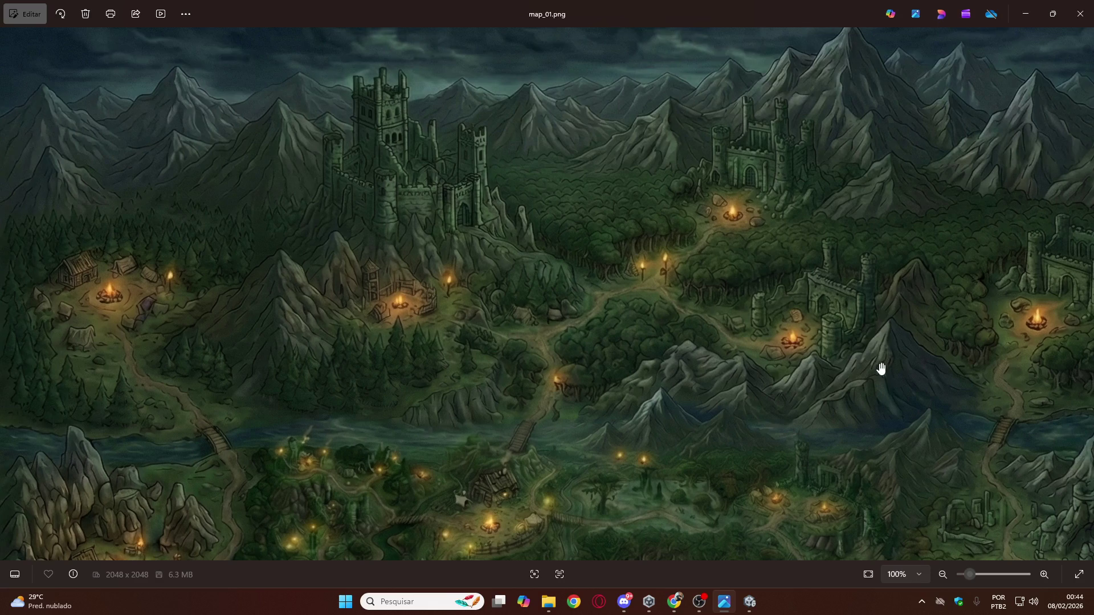
pyautogui.moveTo(881, 369); pyautogui.dragTo(715, 274)
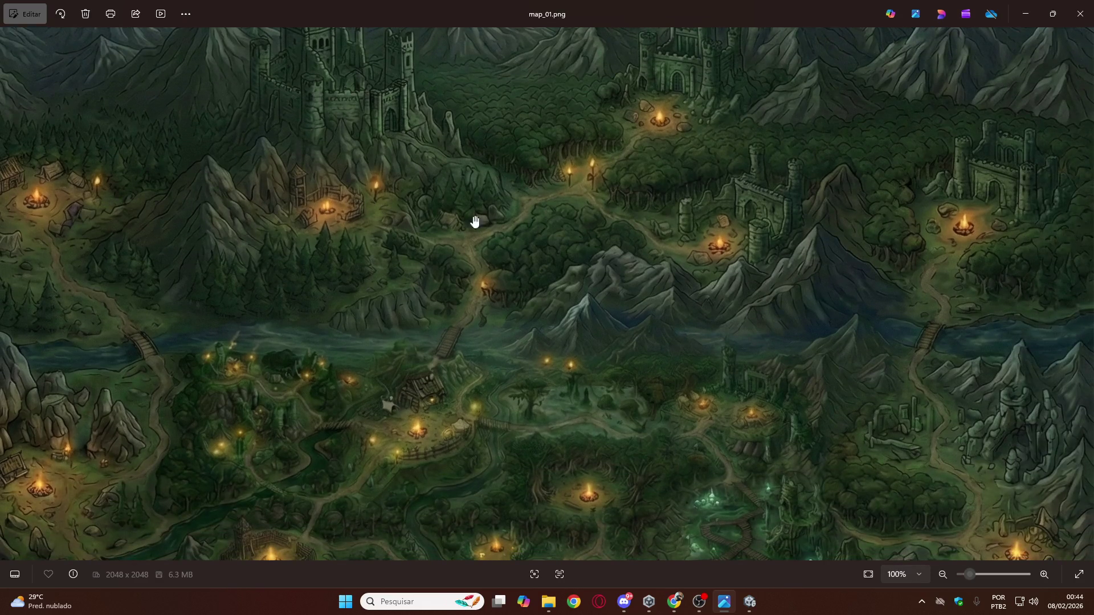
pyautogui.moveTo(714, 215); pyautogui.dragTo(555, 290)
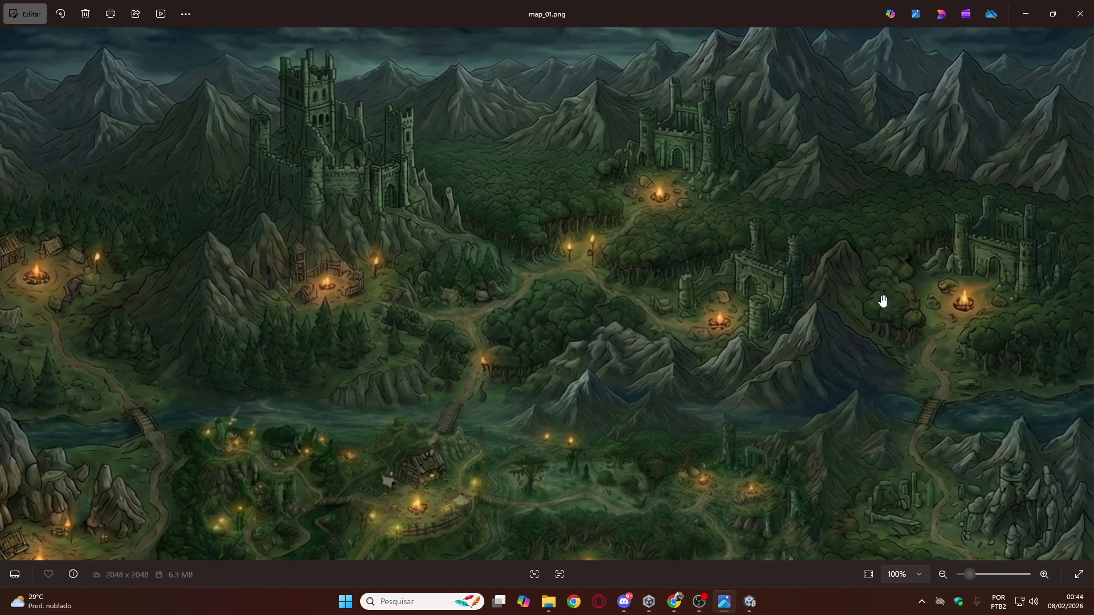
pyautogui.scroll(-5, 882, 300)
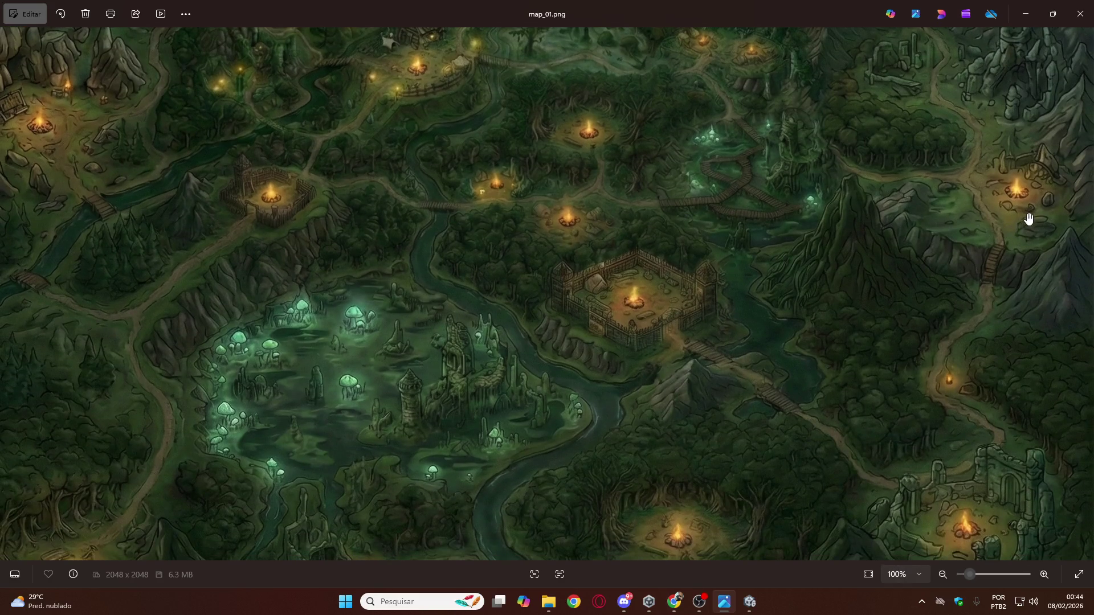
pyautogui.scroll(3, 928, 251)
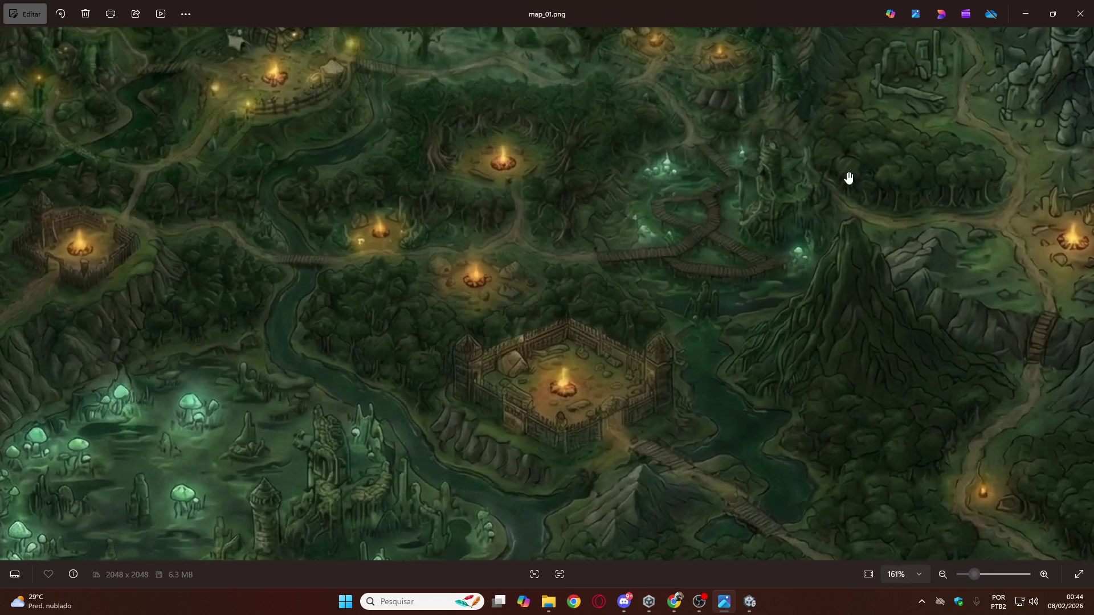
pyautogui.scroll(5, 670, 237)
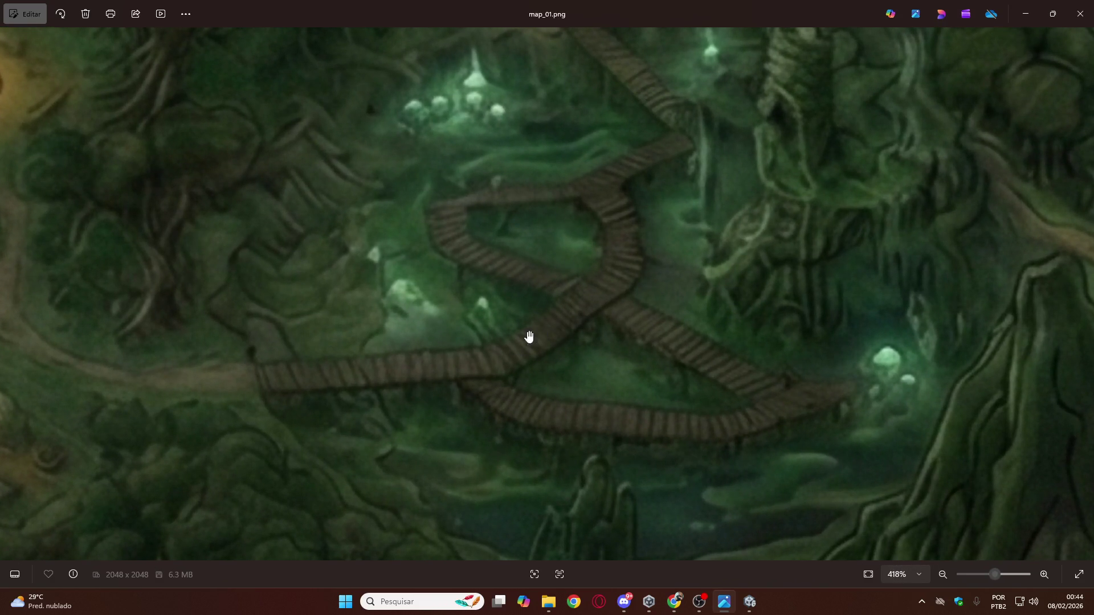
pyautogui.scroll(-4, 647, 105)
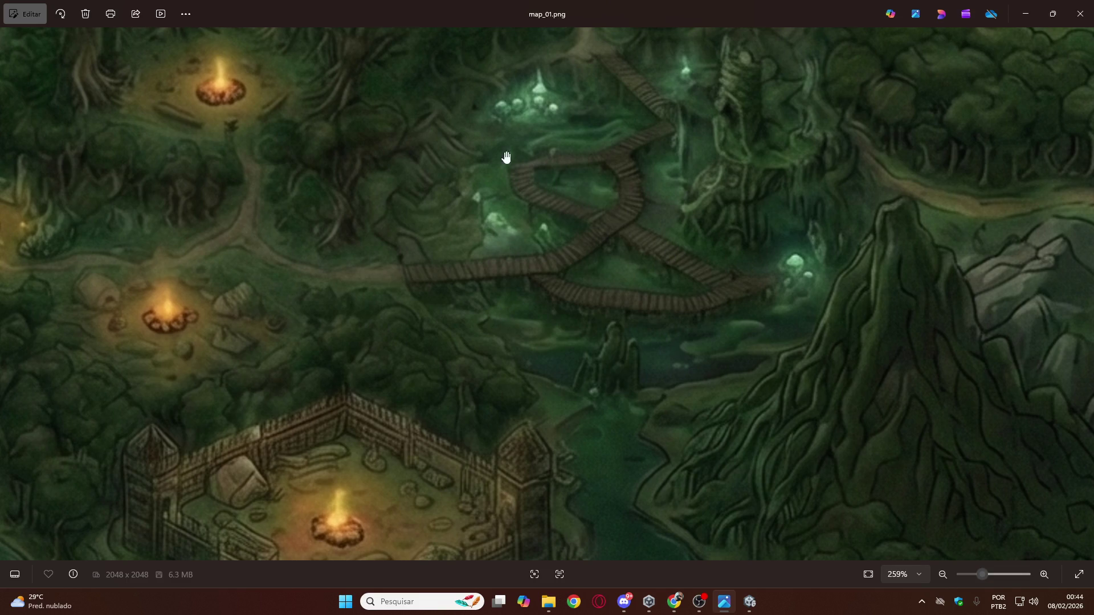
pyautogui.scroll(-6, 604, 283)
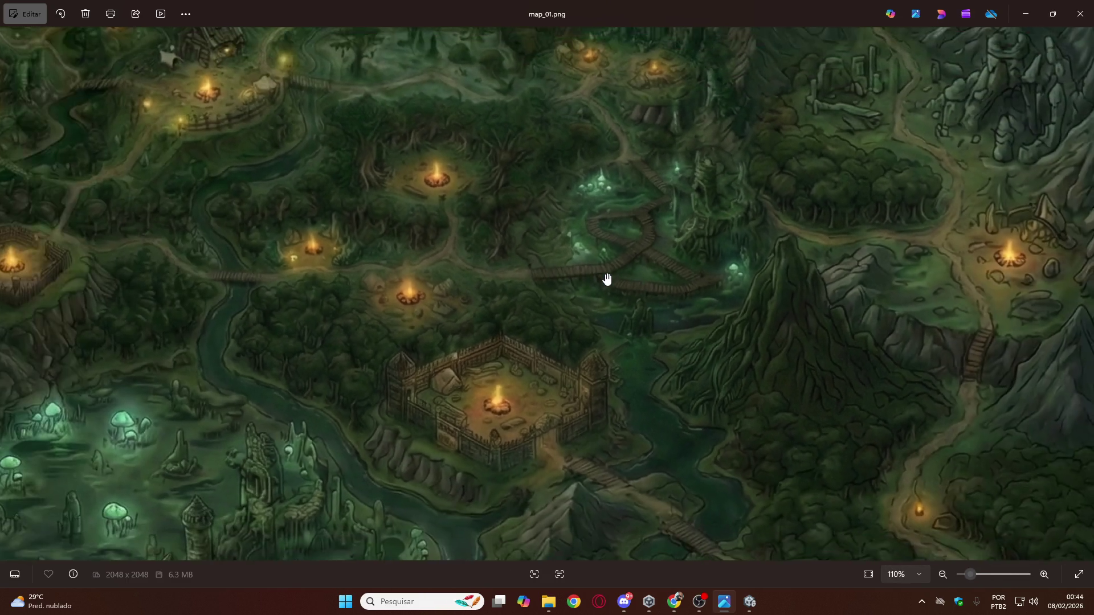
pyautogui.scroll(-4, 606, 280)
pyautogui.scroll(-2, 669, 398)
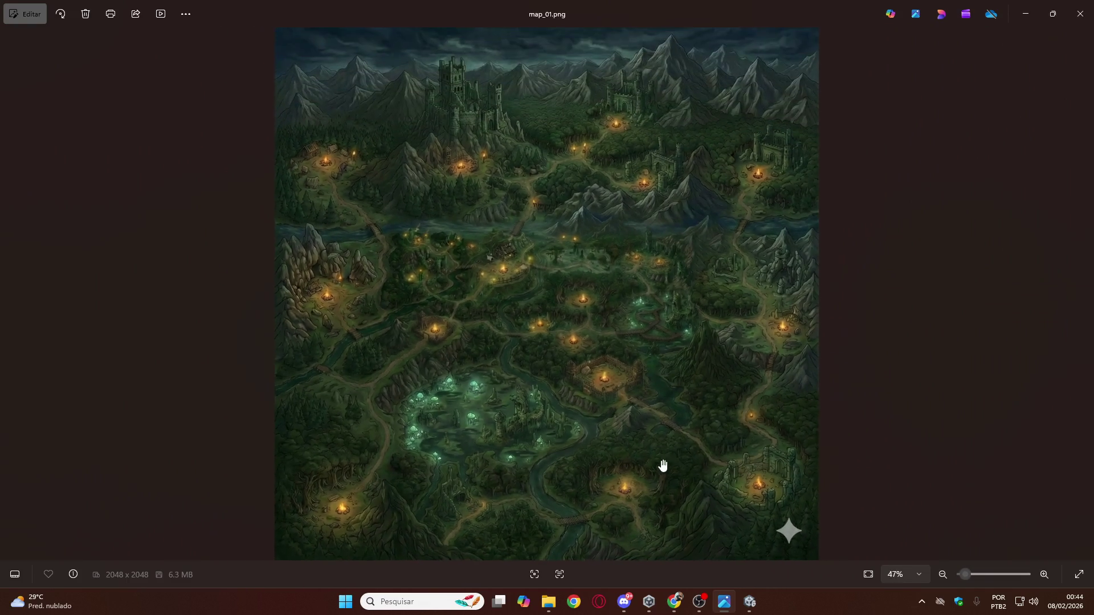
pyautogui.scroll(2, 684, 540)
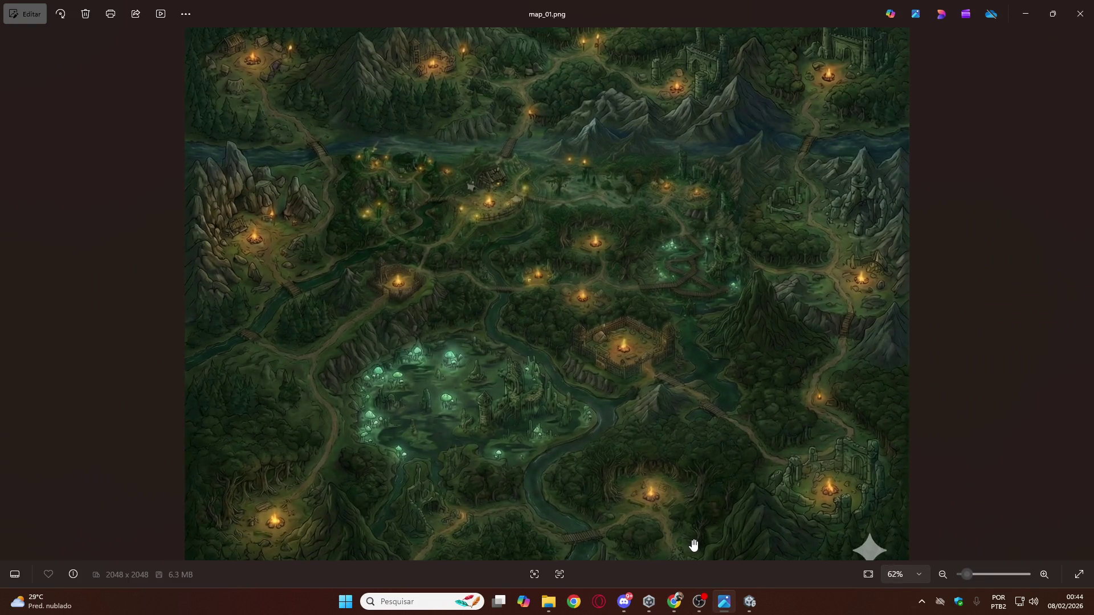
pyautogui.scroll(5, 822, 428)
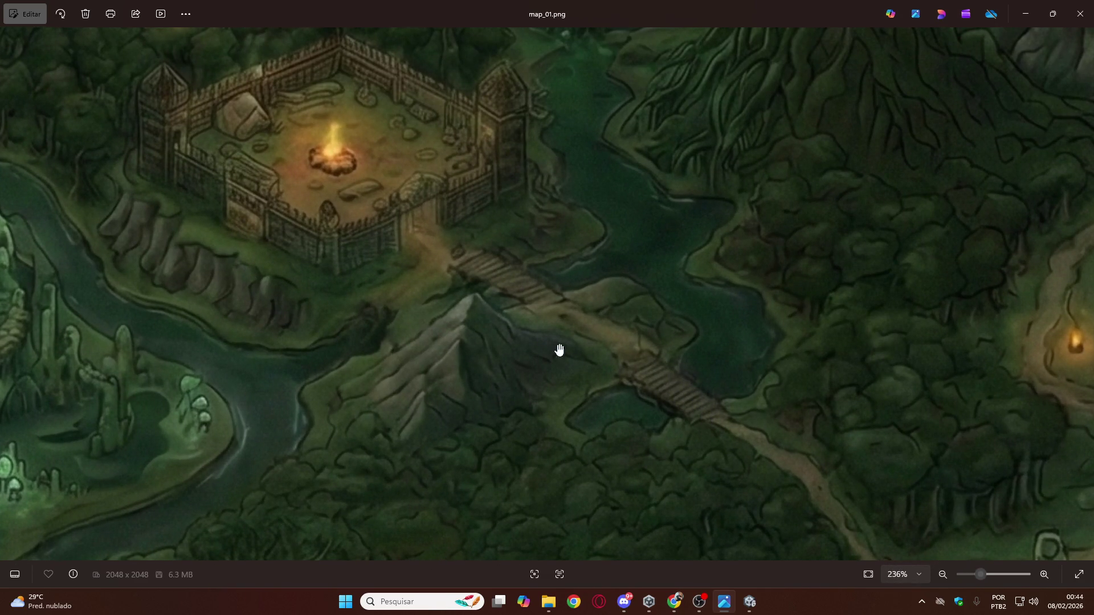
pyautogui.scroll(-5, 540, 354)
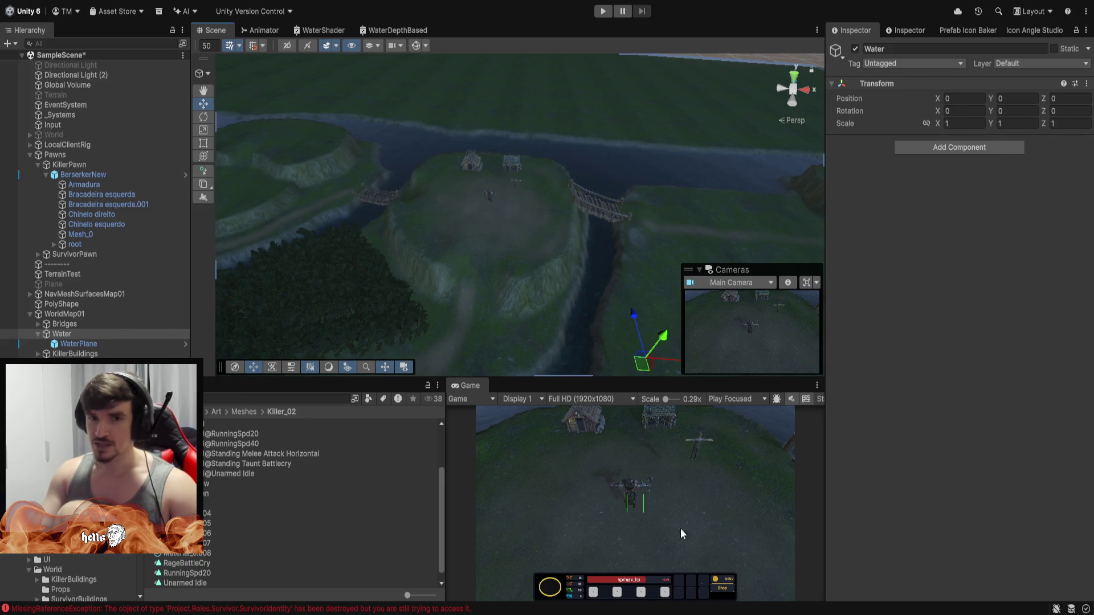
# Orbit to a low overhead angle on the river, then select TerrainTest to show its terrain settings.
pyautogui.moveTo(570, 285)
pyautogui.mouseDown()
pyautogui.moveTo(604, 245)
pyautogui.moveTo(757, 137)
pyautogui.moveTo(454, 179)
pyautogui.moveTo(520, 191)
pyautogui.moveTo(647, 188)
pyautogui.moveTo(525, 215)
pyautogui.moveTo(603, 170)
pyautogui.mouseUp()
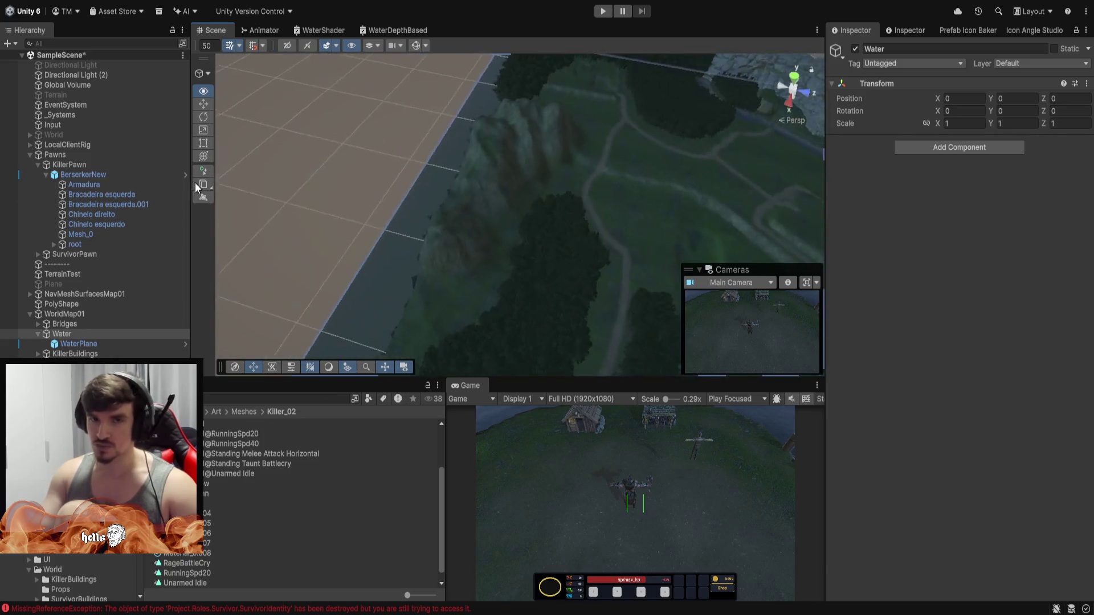
pyautogui.moveTo(194, 182)
pyautogui.mouseDown()
pyautogui.moveTo(144, 167)
pyautogui.moveTo(317, 110)
pyautogui.moveTo(471, 110)
pyautogui.moveTo(415, 28)
pyautogui.moveTo(501, 130)
pyautogui.moveTo(584, 163)
pyautogui.moveTo(498, 213)
pyautogui.moveTo(501, 243)
pyautogui.moveTo(505, 231)
pyautogui.mouseUp()
pyautogui.moveTo(505, 228)
pyautogui.mouseDown()
pyautogui.moveTo(528, 178)
pyautogui.moveTo(569, 186)
pyautogui.moveTo(554, 179)
pyautogui.moveTo(572, 160)
pyautogui.moveTo(490, 203)
pyautogui.moveTo(361, 190)
pyautogui.moveTo(505, 154)
pyautogui.moveTo(468, 157)
pyautogui.moveTo(490, 114)
pyautogui.moveTo(464, 191)
pyautogui.moveTo(433, 188)
pyautogui.moveTo(520, 181)
pyautogui.moveTo(488, 149)
pyautogui.moveTo(435, 134)
pyautogui.moveTo(461, 86)
pyautogui.moveTo(539, 203)
pyautogui.moveTo(569, 283)
pyautogui.moveTo(542, 276)
pyautogui.moveTo(555, 185)
pyautogui.mouseUp()
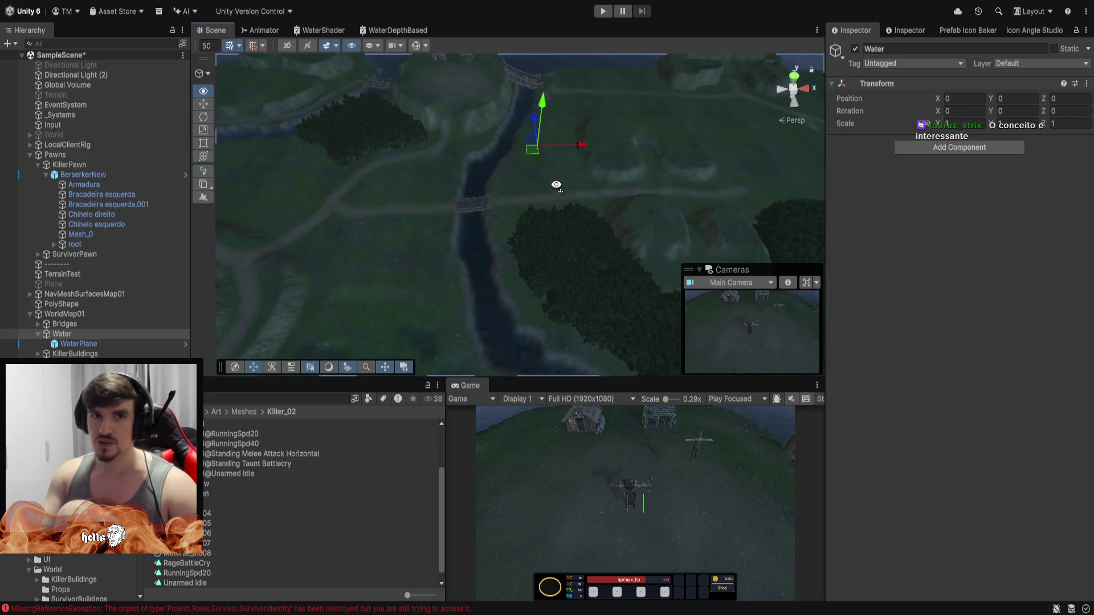
pyautogui.moveTo(523, 282)
pyautogui.mouseDown()
pyautogui.moveTo(551, 193)
pyautogui.moveTo(532, 109)
pyautogui.moveTo(518, 135)
pyautogui.moveTo(714, 259)
pyautogui.moveTo(671, 296)
pyautogui.mouseUp()
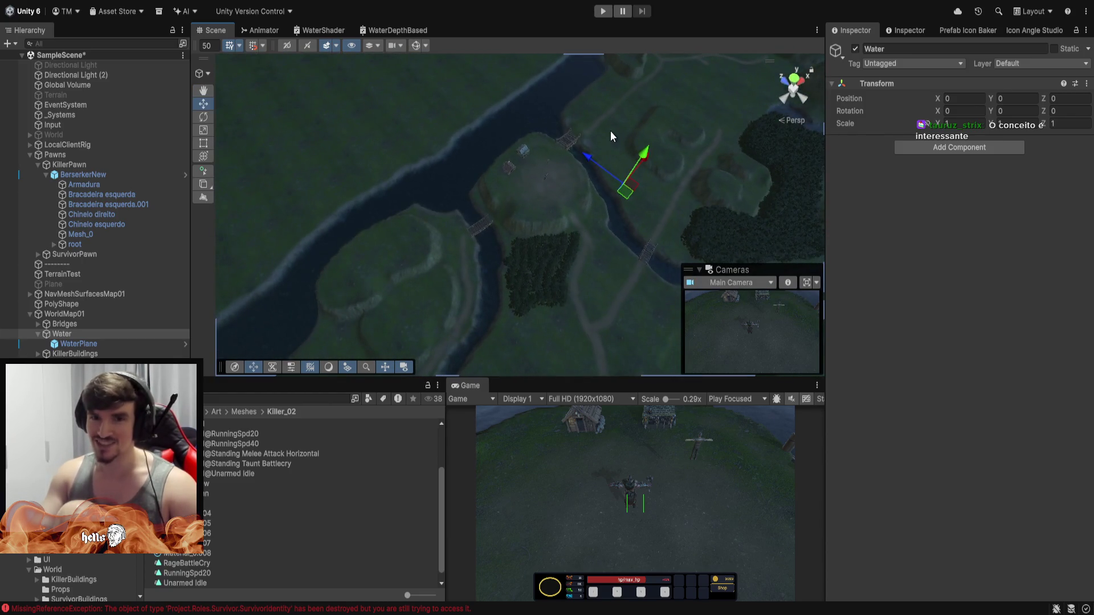
pyautogui.click(415, 159)
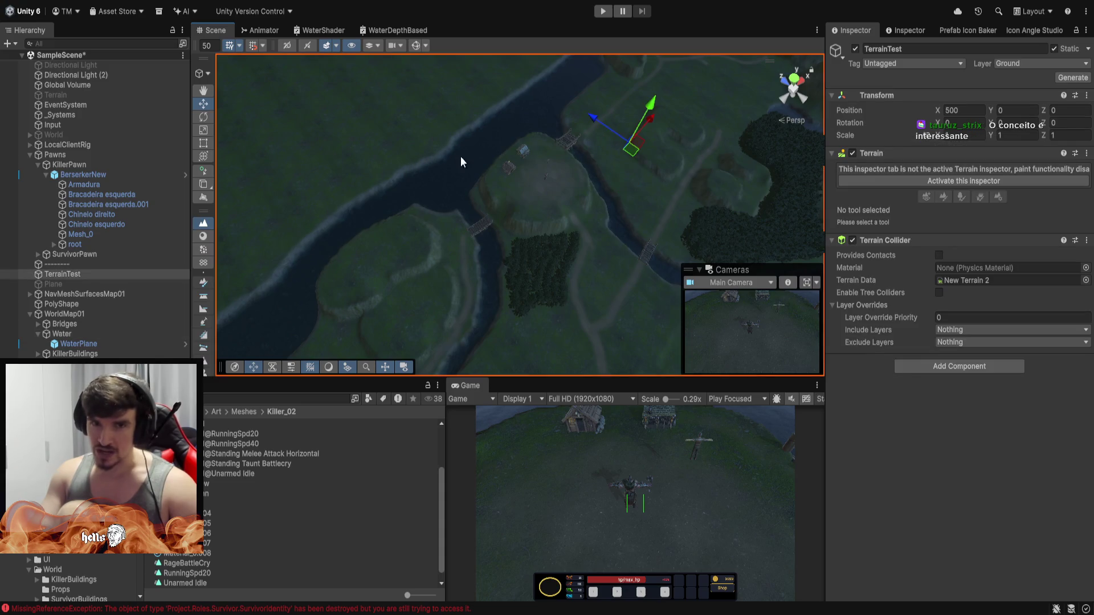
pyautogui.click(625, 212)
pyautogui.moveTo(626, 212)
pyautogui.mouseDown()
pyautogui.moveTo(440, 207)
pyautogui.moveTo(459, 213)
pyautogui.moveTo(416, 135)
pyautogui.moveTo(381, 156)
pyautogui.moveTo(303, 146)
pyautogui.moveTo(359, 163)
pyautogui.moveTo(437, 237)
pyautogui.moveTo(764, 171)
pyautogui.moveTo(792, 131)
pyautogui.moveTo(684, 119)
pyautogui.moveTo(462, 138)
pyautogui.mouseUp()
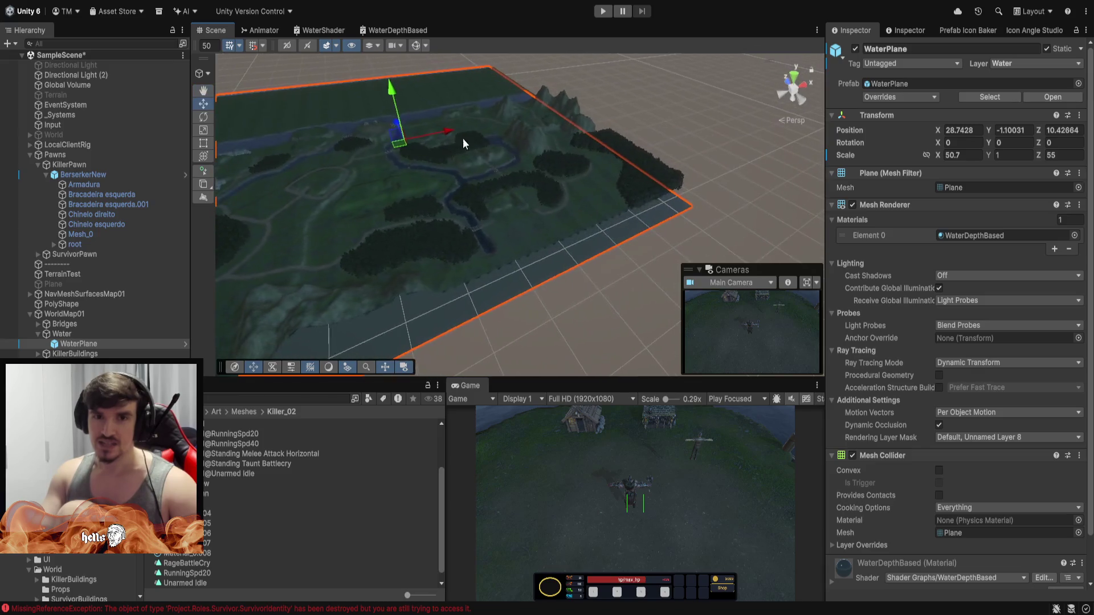
pyautogui.moveTo(392, 94); pyautogui.dragTo(396, 57)
pyautogui.moveTo(501, 228)
pyautogui.mouseDown()
pyautogui.moveTo(484, 151)
pyautogui.moveTo(615, 205)
pyautogui.moveTo(520, 203)
pyautogui.moveTo(515, 186)
pyautogui.moveTo(469, 195)
pyautogui.moveTo(519, 203)
pyautogui.mouseUp()
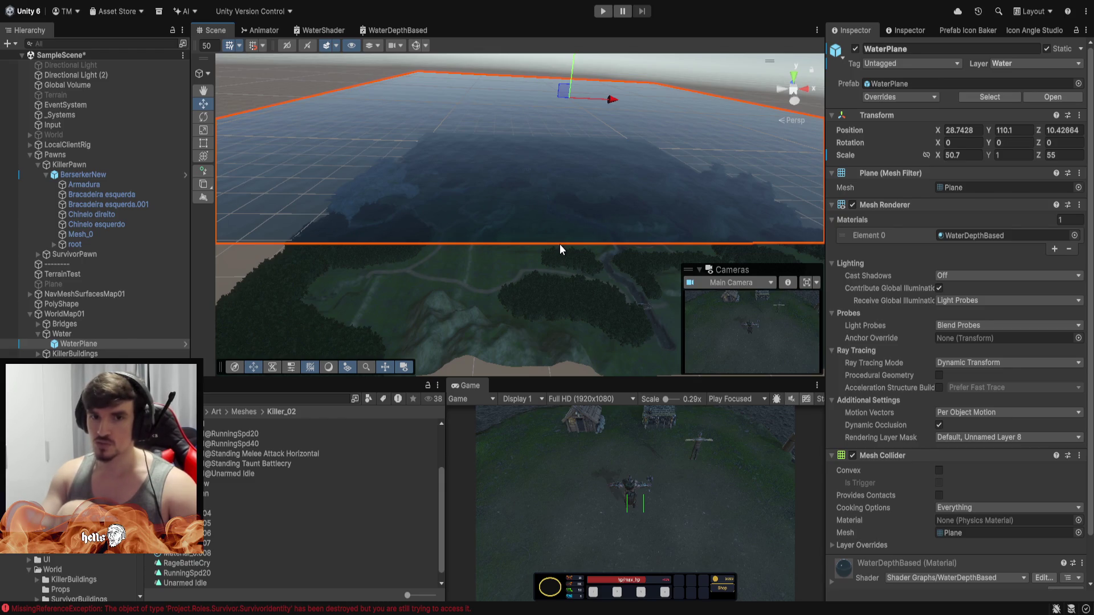
pyautogui.hotkey('ctrl', 'z')
pyautogui.moveTo(515, 213)
pyautogui.mouseDown()
pyautogui.moveTo(790, 303)
pyautogui.moveTo(722, 320)
pyautogui.moveTo(528, 285)
pyautogui.moveTo(479, 250)
pyautogui.moveTo(479, 205)
pyautogui.moveTo(500, 133)
pyautogui.moveTo(470, 81)
pyautogui.moveTo(498, 169)
pyautogui.moveTo(489, 167)
pyautogui.moveTo(550, 122)
pyautogui.moveTo(900, 221)
pyautogui.moveTo(867, 179)
pyautogui.moveTo(1002, 306)
pyautogui.moveTo(657, 168)
pyautogui.moveTo(598, 256)
pyautogui.moveTo(681, 325)
pyautogui.moveTo(691, 312)
pyautogui.moveTo(551, 283)
pyautogui.moveTo(439, 112)
pyautogui.moveTo(386, 112)
pyautogui.moveTo(325, 164)
pyautogui.moveTo(341, 303)
pyautogui.moveTo(565, 188)
pyautogui.mouseUp()
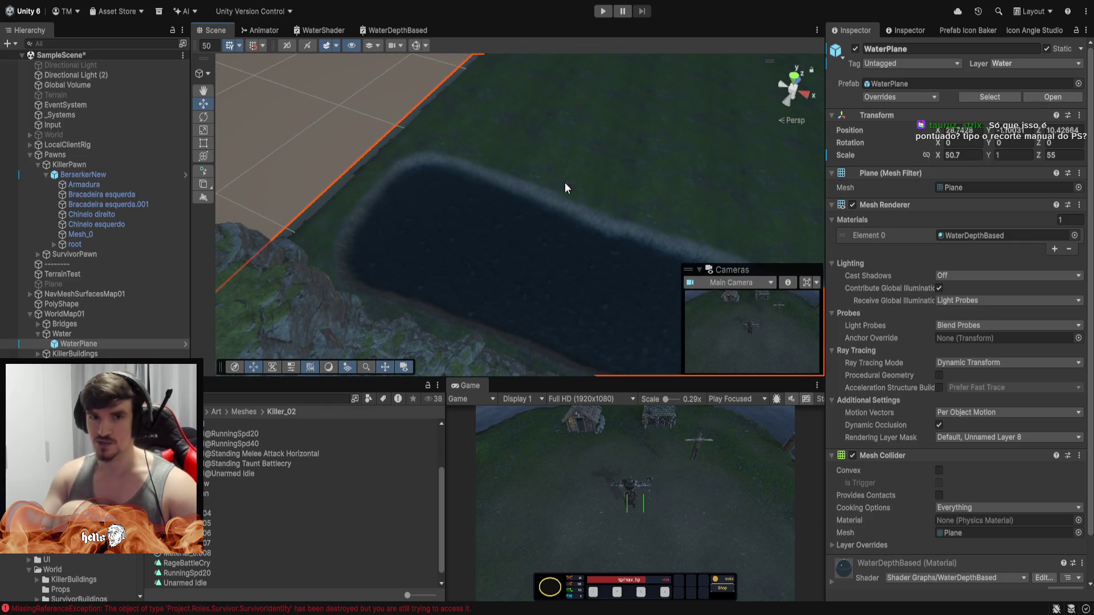
pyautogui.click(567, 141)
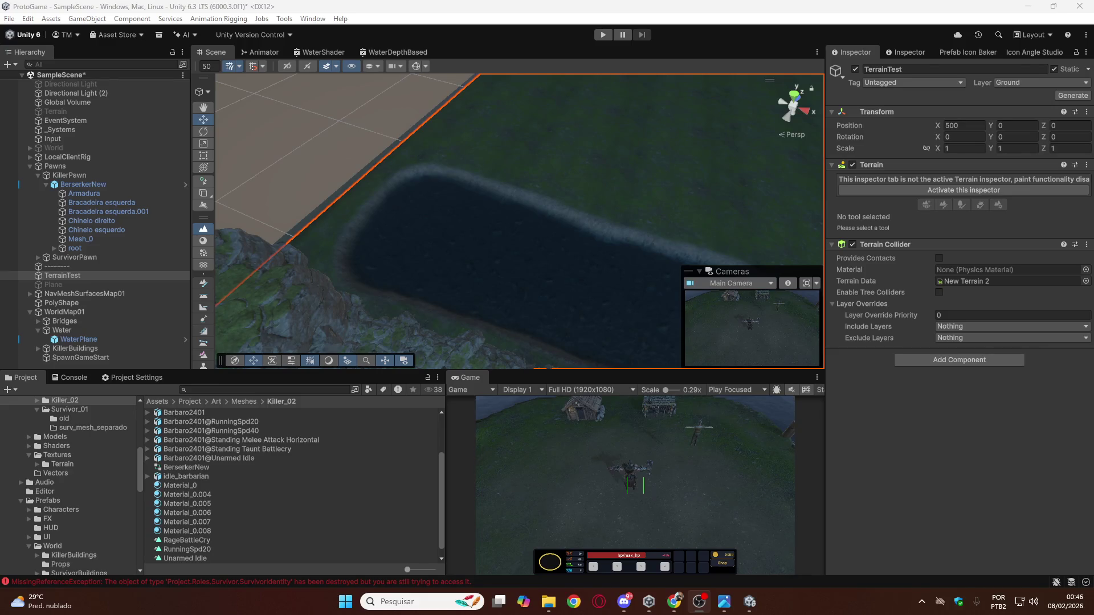
# Start a new shape via Tools > ProBuilder > Editors > Create PolyShape.
pyautogui.click(285, 19)
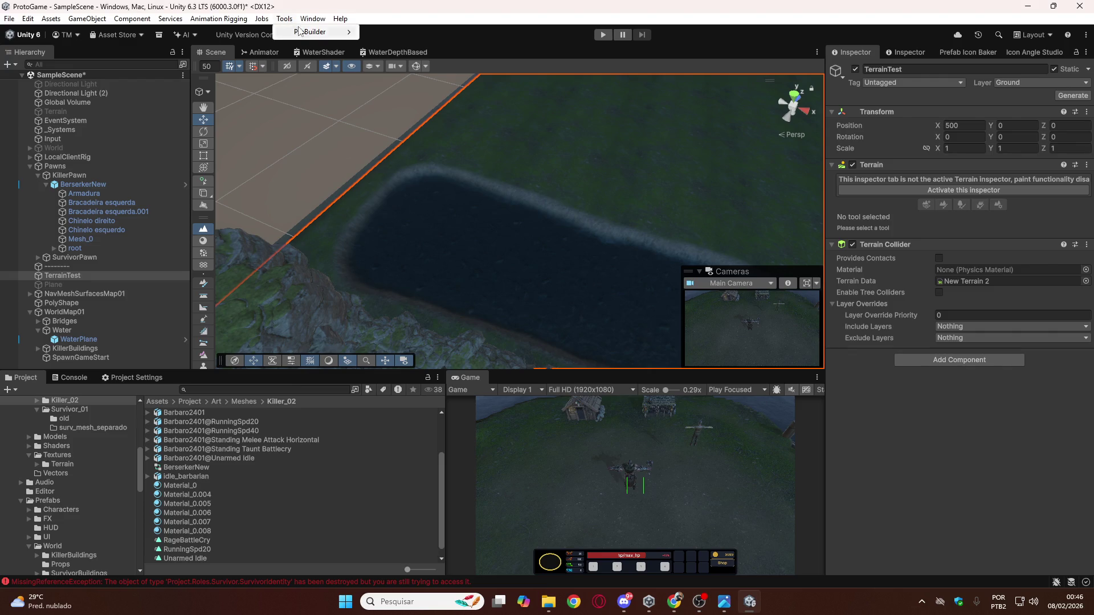
pyautogui.moveTo(311, 36)
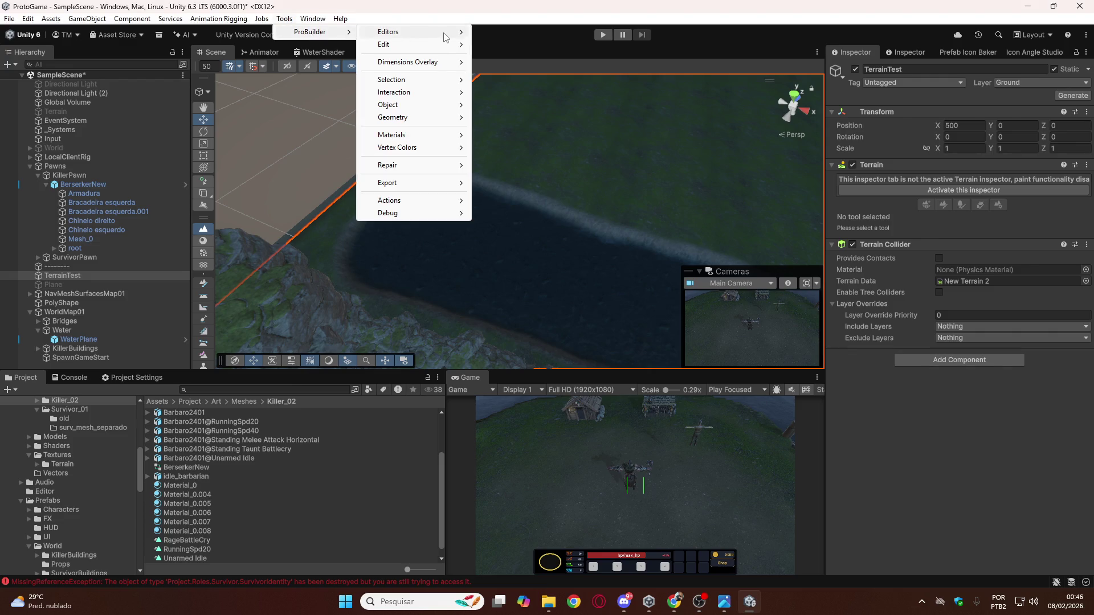
pyautogui.moveTo(439, 39)
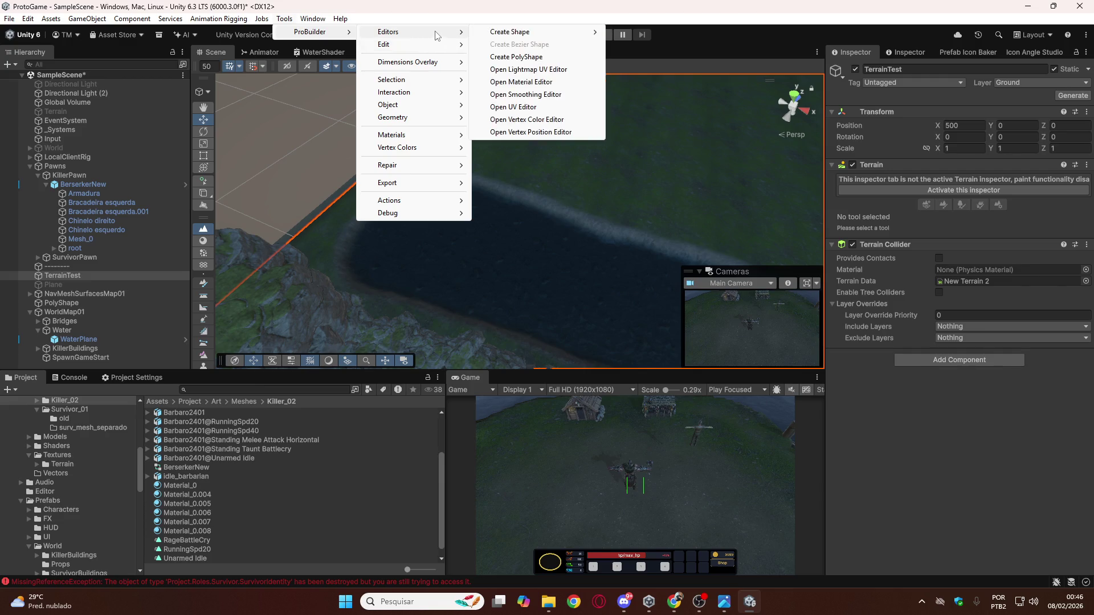
pyautogui.moveTo(483, 35)
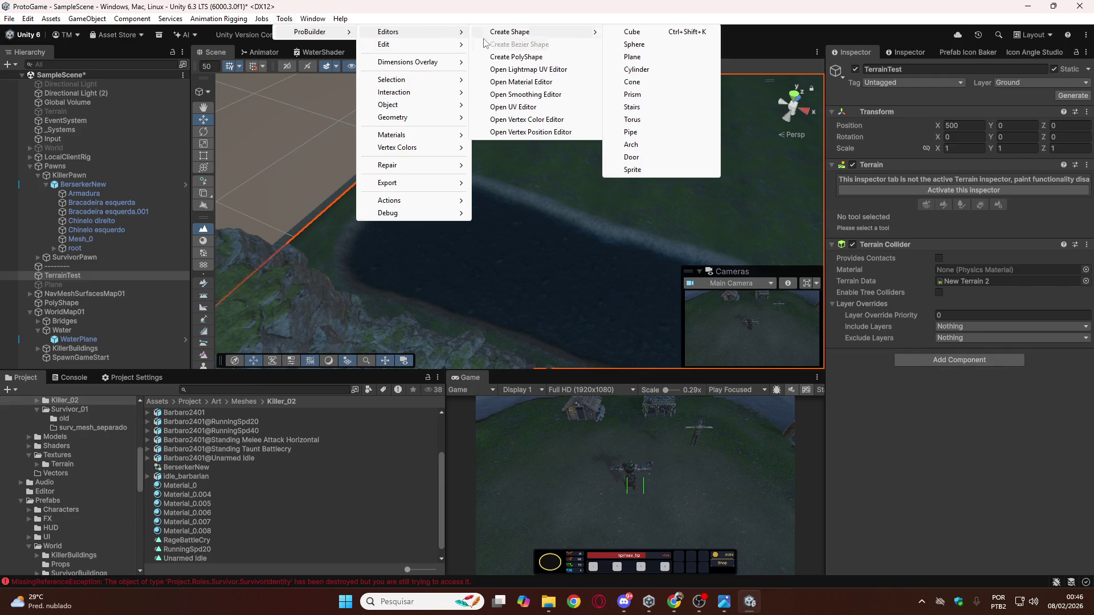
pyautogui.click(510, 62)
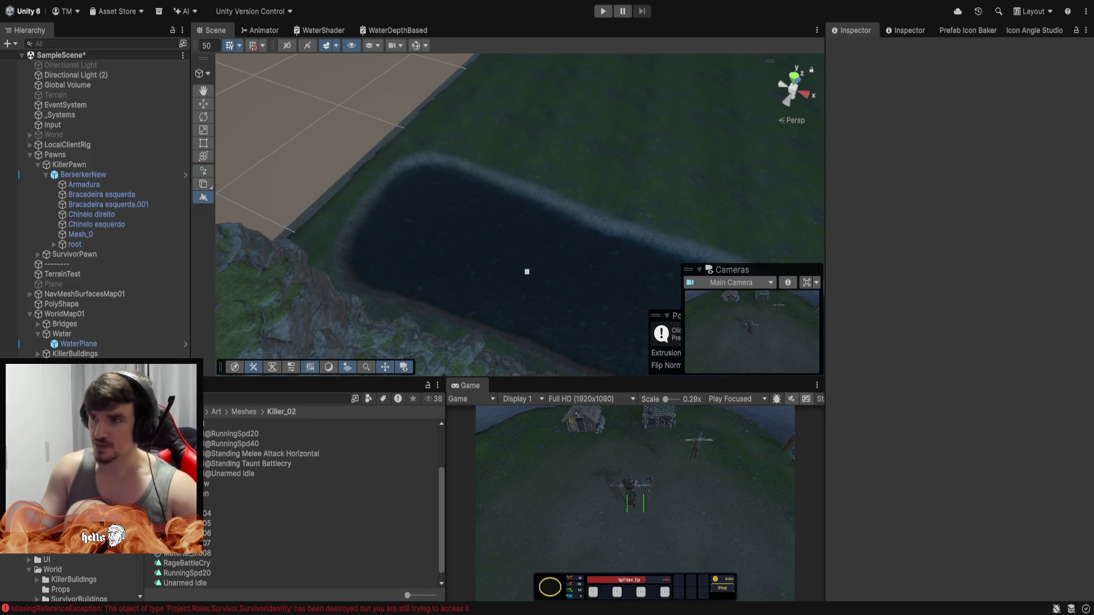
# Place outline points around the pond's western shore, top, east side and northern shore.
pyautogui.moveTo(503, 234)
pyautogui.mouseDown()
pyautogui.moveTo(435, 222)
pyautogui.moveTo(325, 148)
pyautogui.moveTo(378, 276)
pyautogui.moveTo(393, 250)
pyautogui.mouseUp()
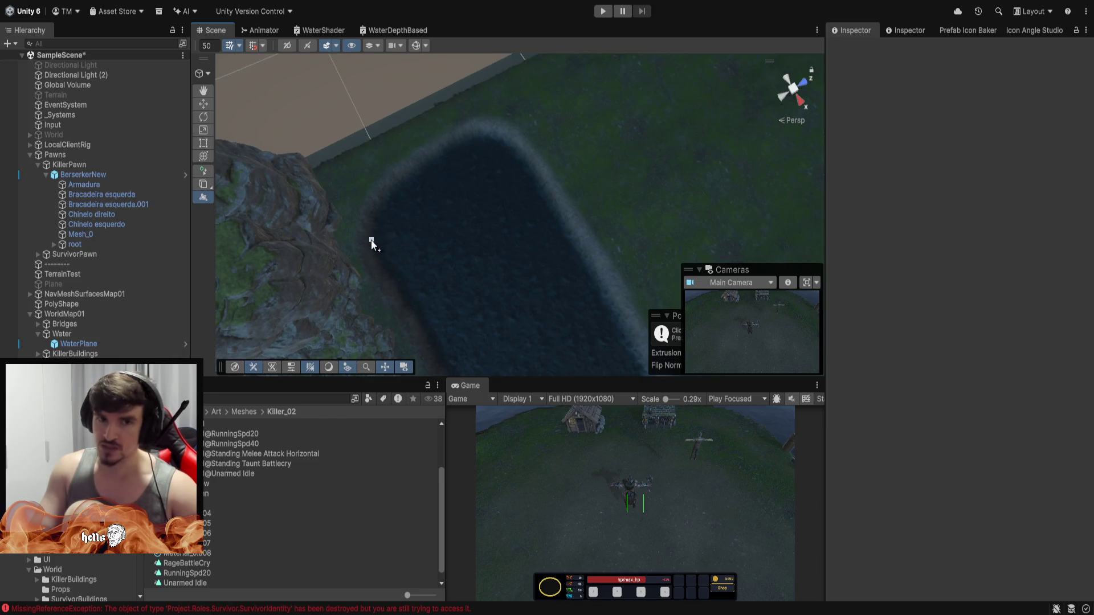
pyautogui.click(364, 197)
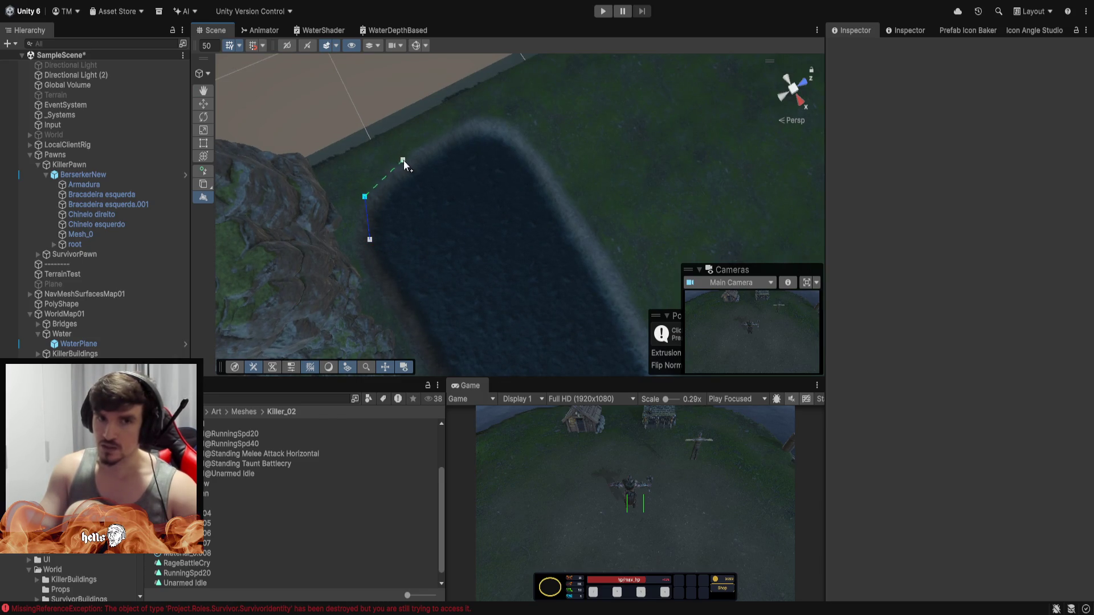
pyautogui.click(478, 118)
pyautogui.click(538, 147)
pyautogui.click(571, 204)
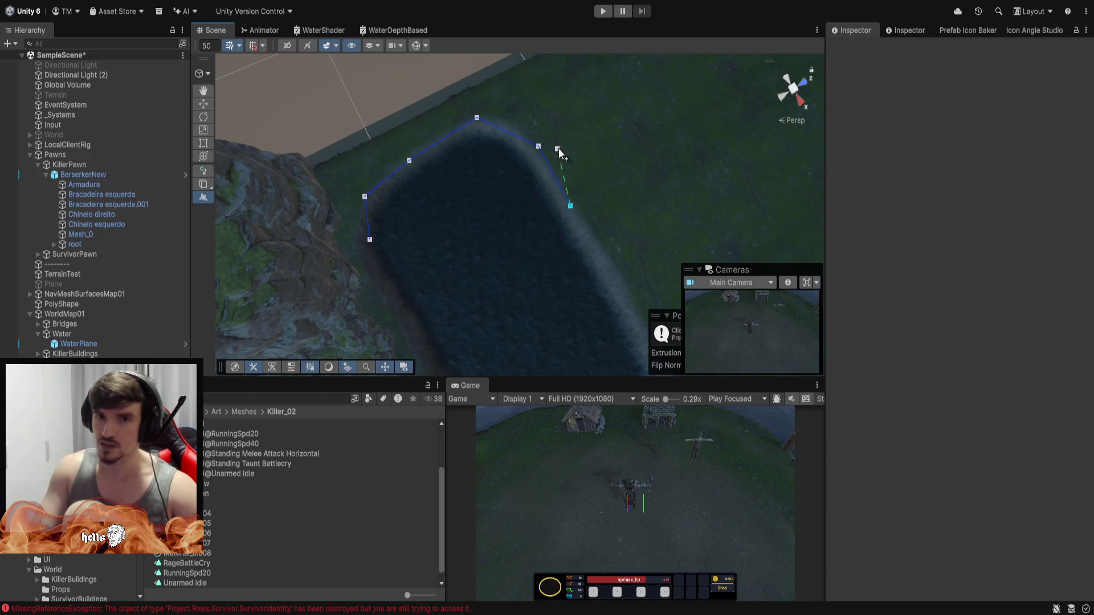
pyautogui.moveTo(573, 260)
pyautogui.mouseDown()
pyautogui.moveTo(543, 228)
pyautogui.moveTo(703, 205)
pyautogui.moveTo(569, 209)
pyautogui.mouseUp()
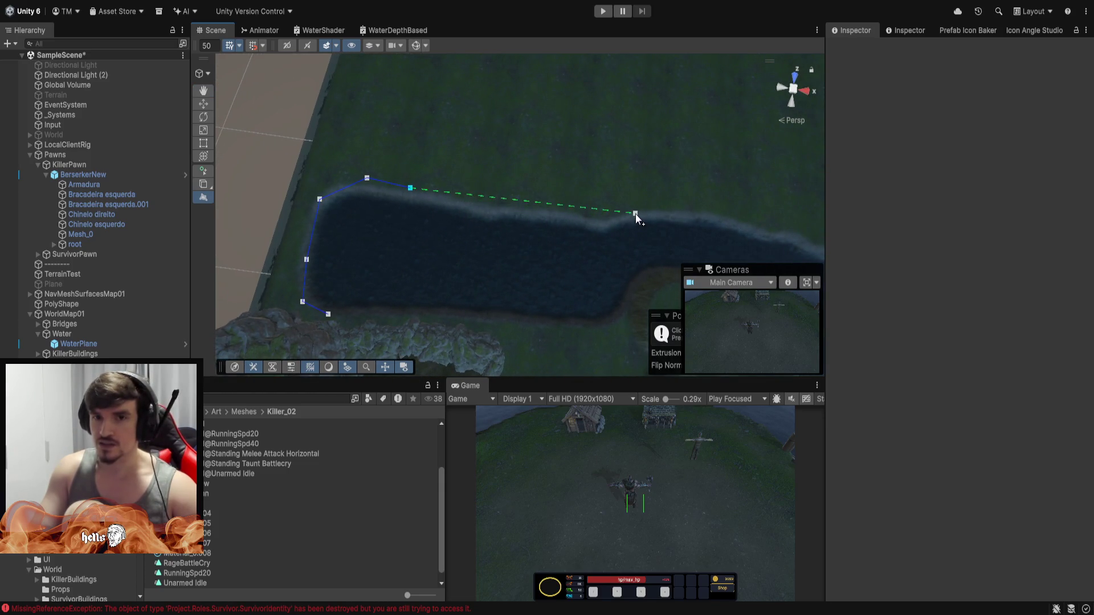
pyautogui.click(600, 211)
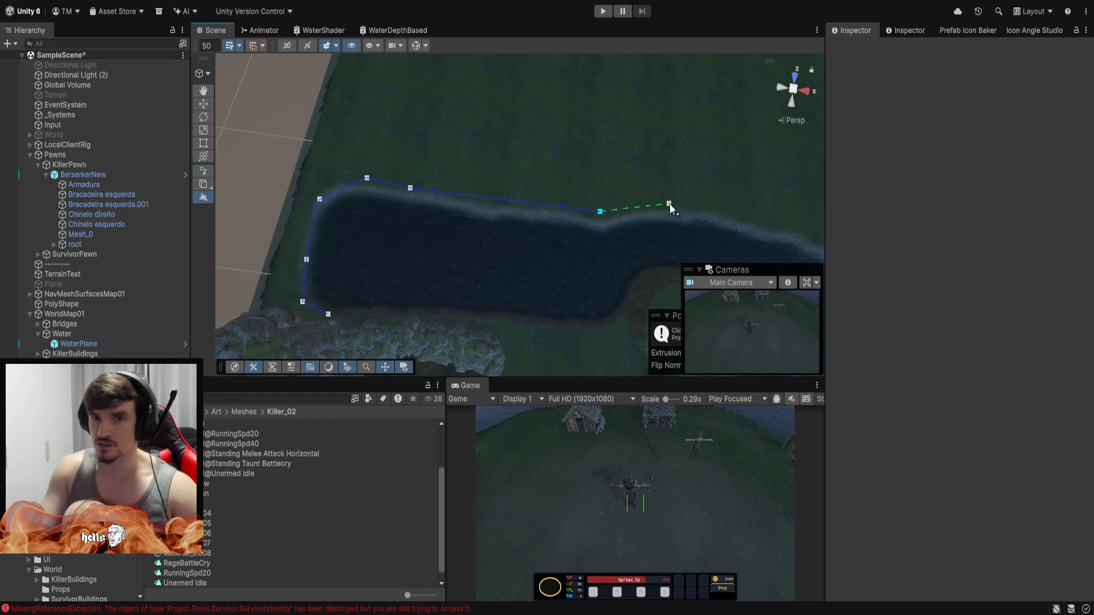
pyautogui.moveTo(732, 194)
pyautogui.mouseDown()
pyautogui.moveTo(810, 197)
pyautogui.moveTo(705, 188)
pyautogui.mouseUp()
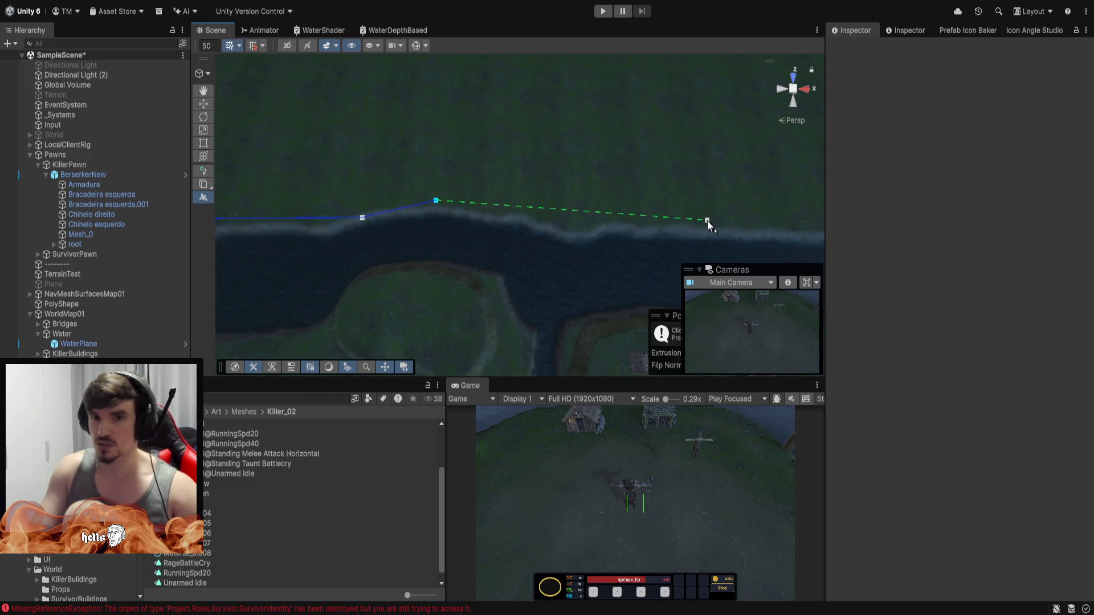
# Continue along the river bank and southern shore, close the loop, set the height, and undo a stray point.
pyautogui.click(562, 323)
pyautogui.click(528, 335)
pyautogui.click(499, 274)
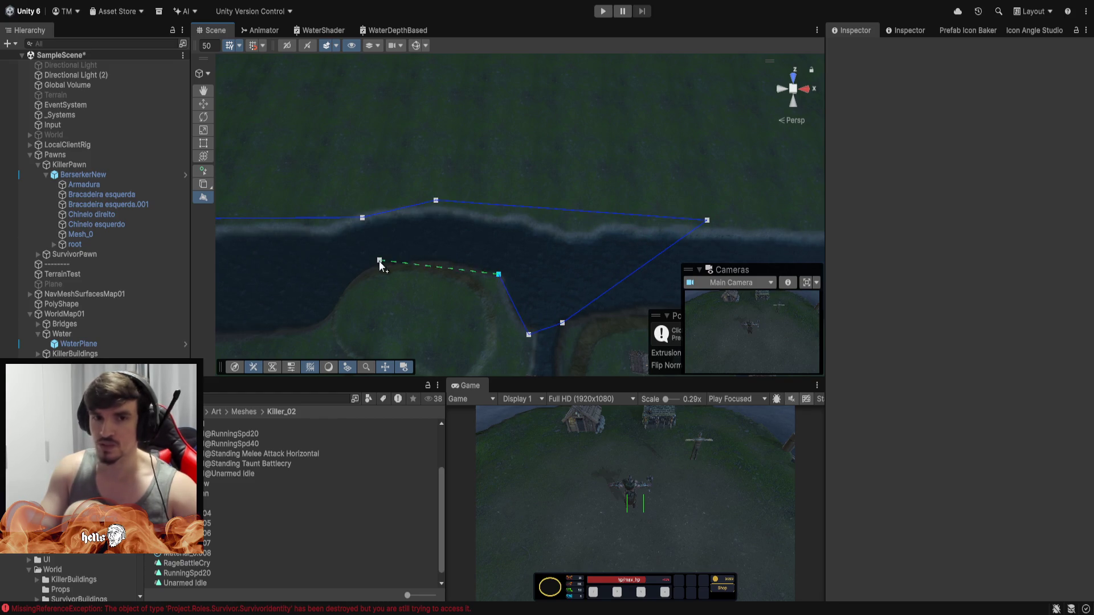
pyautogui.click(350, 261)
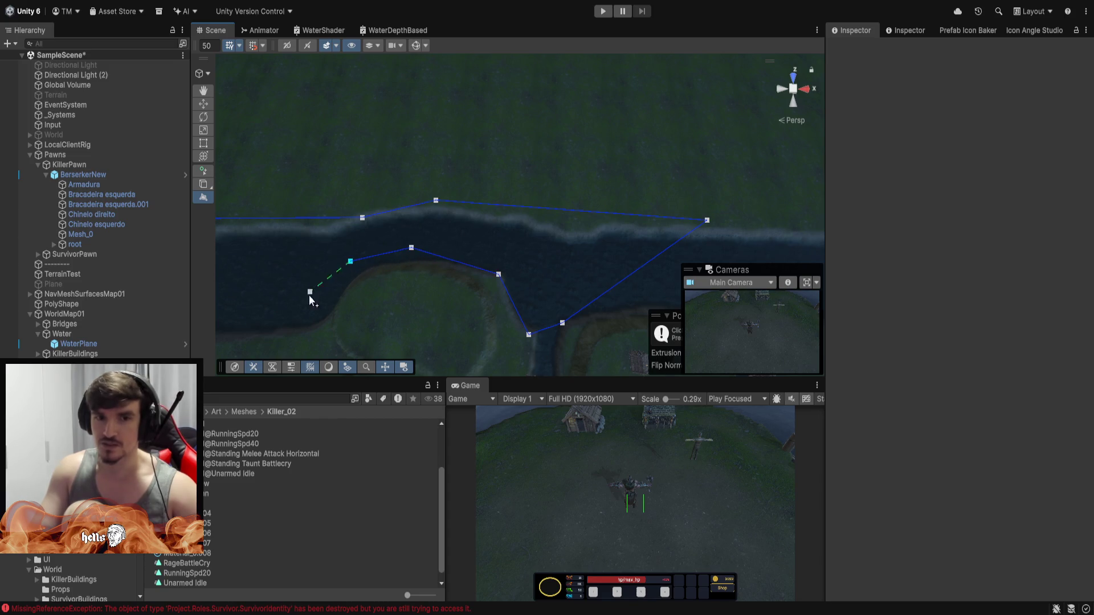
pyautogui.click(311, 327)
pyautogui.click(290, 319)
pyautogui.moveTo(291, 323)
pyautogui.mouseDown()
pyautogui.moveTo(320, 208)
pyautogui.moveTo(351, 230)
pyautogui.mouseUp()
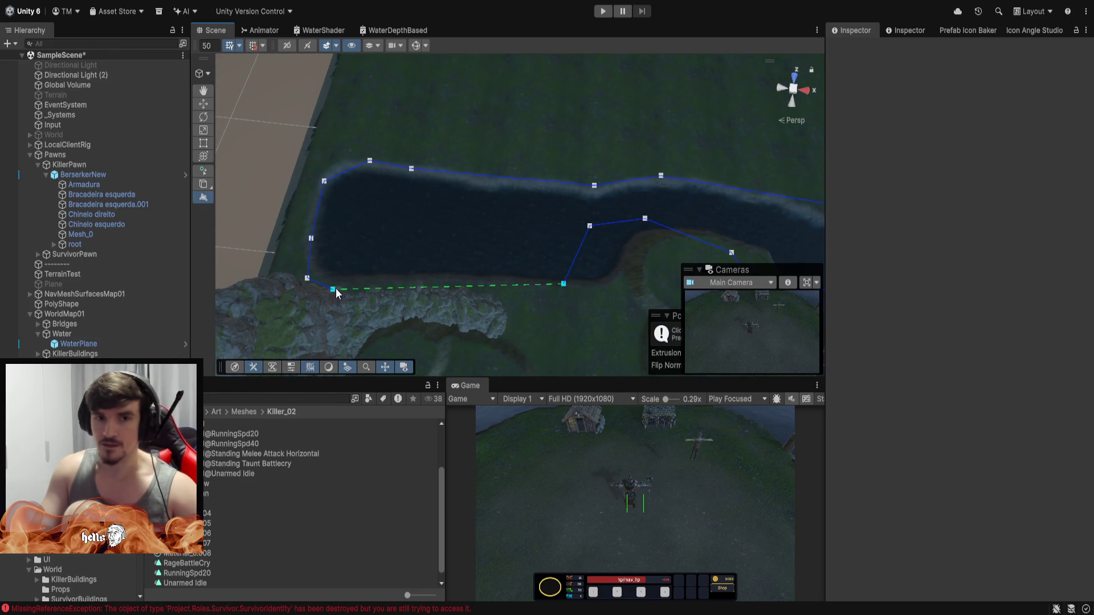
pyautogui.click(332, 289)
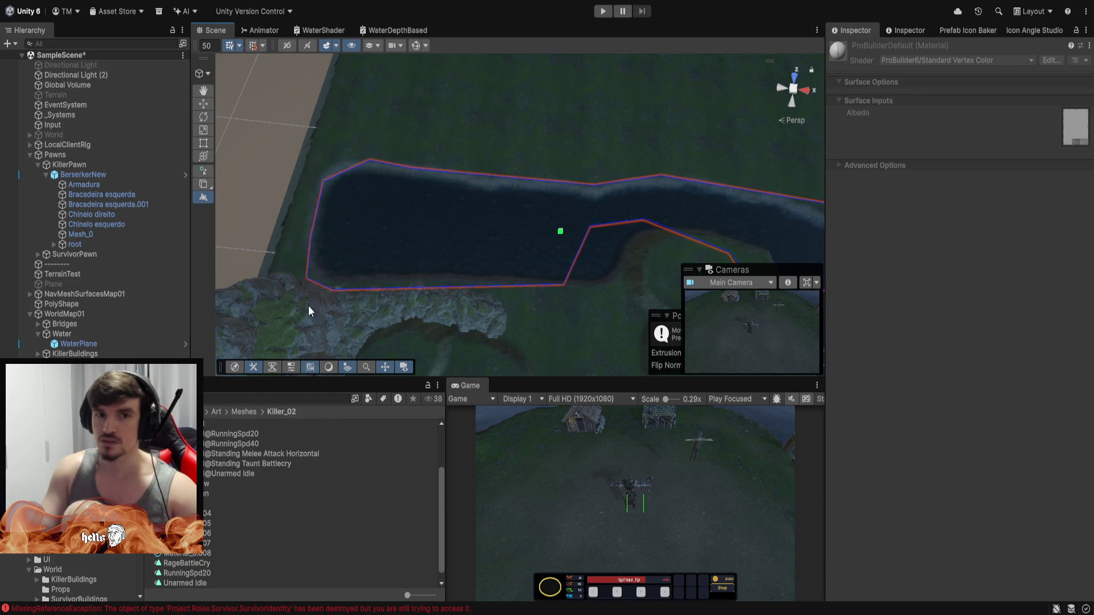
pyautogui.moveTo(456, 245)
pyautogui.mouseDown()
pyautogui.moveTo(576, 237)
pyautogui.moveTo(489, 157)
pyautogui.mouseUp()
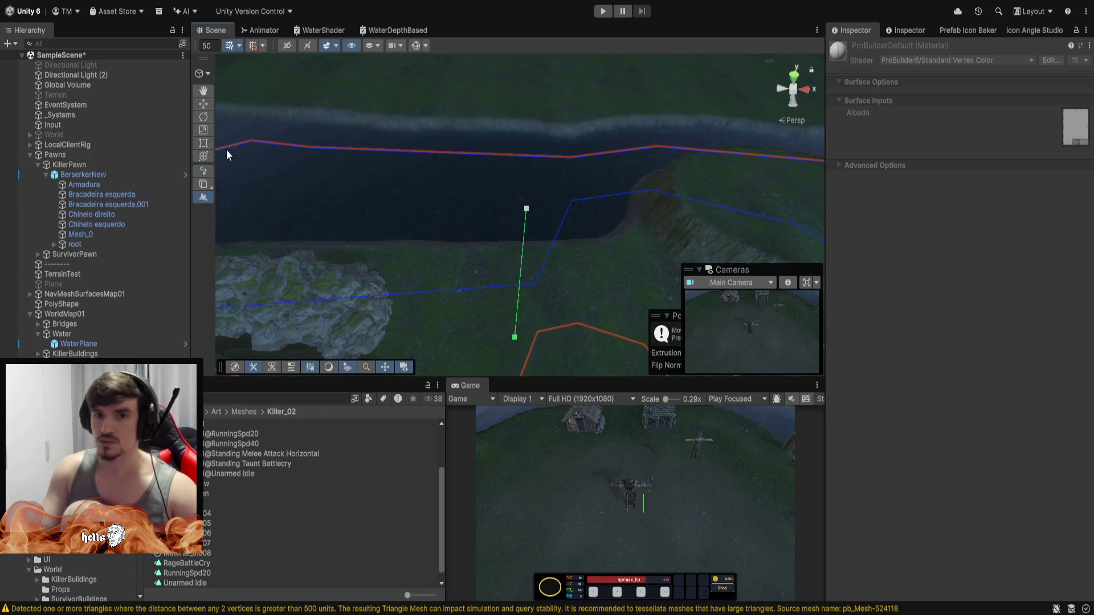
pyautogui.click(491, 81)
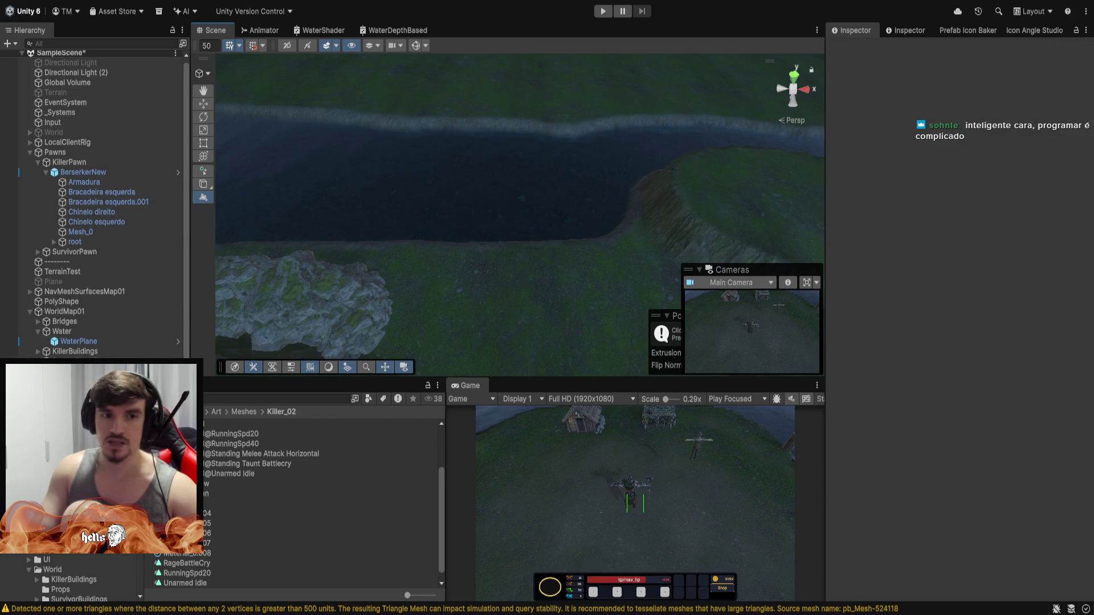
pyautogui.hotkey('ctrl', 'z')
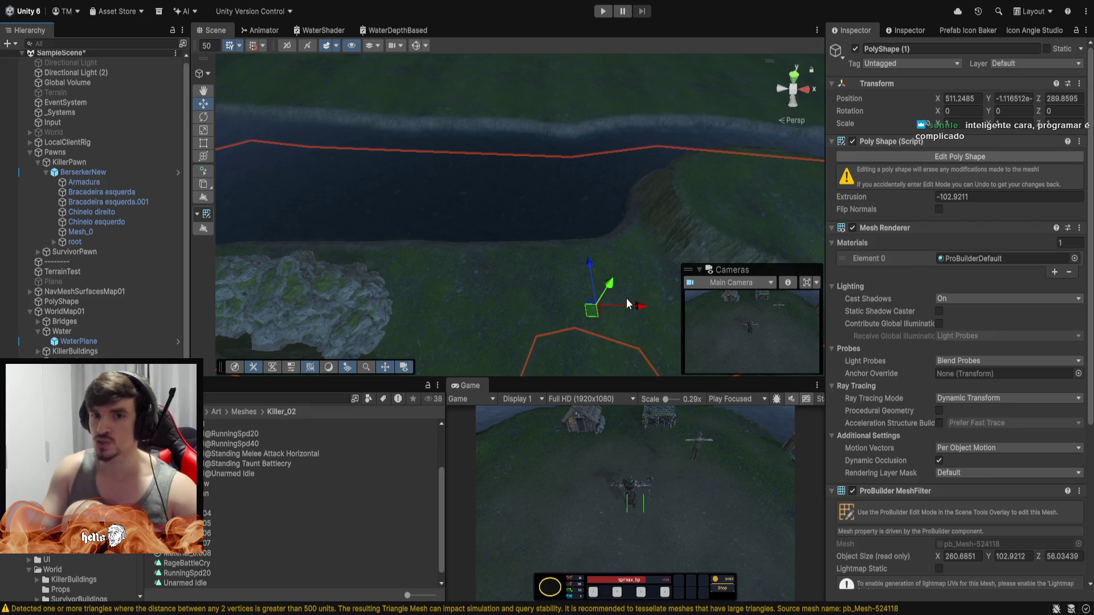
# Flatten the PolyShape slab and lower it to about Position Y 12.4 above the river.
pyautogui.moveTo(607, 289); pyautogui.dragTo(606, 154)
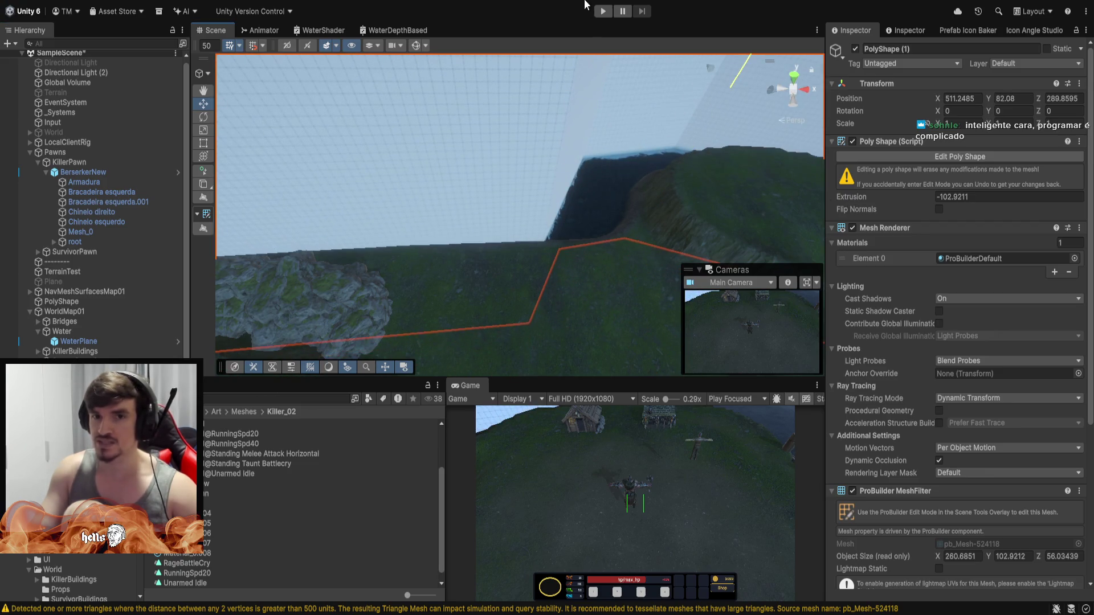
pyautogui.moveTo(613, 291)
pyautogui.mouseDown()
pyautogui.moveTo(596, 74)
pyautogui.moveTo(416, 93)
pyautogui.moveTo(653, 125)
pyautogui.moveTo(586, 136)
pyautogui.moveTo(636, 138)
pyautogui.mouseUp()
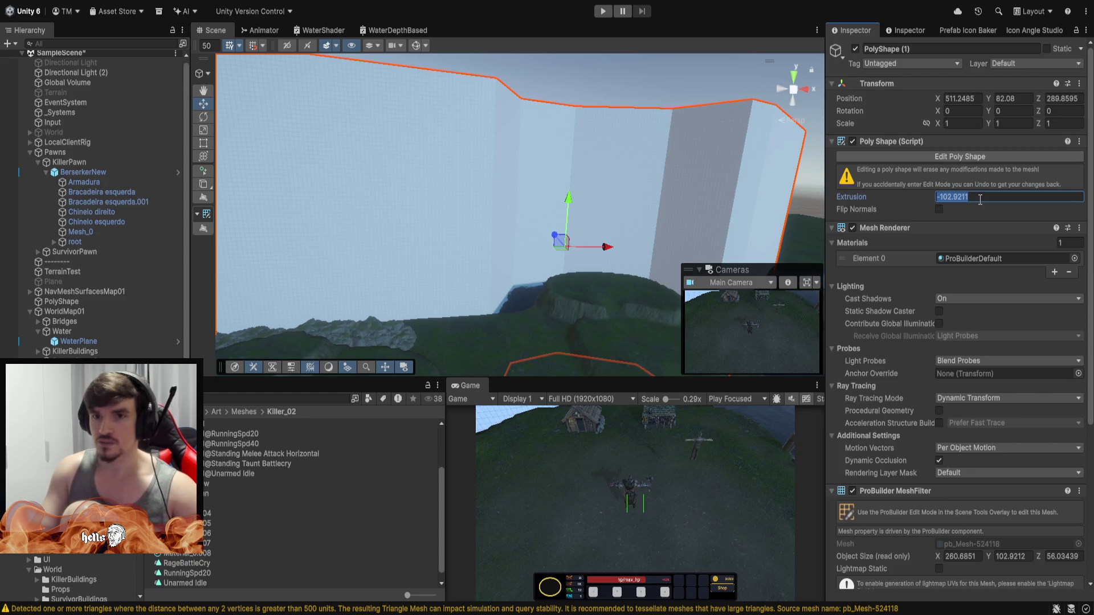
pyautogui.write('1')
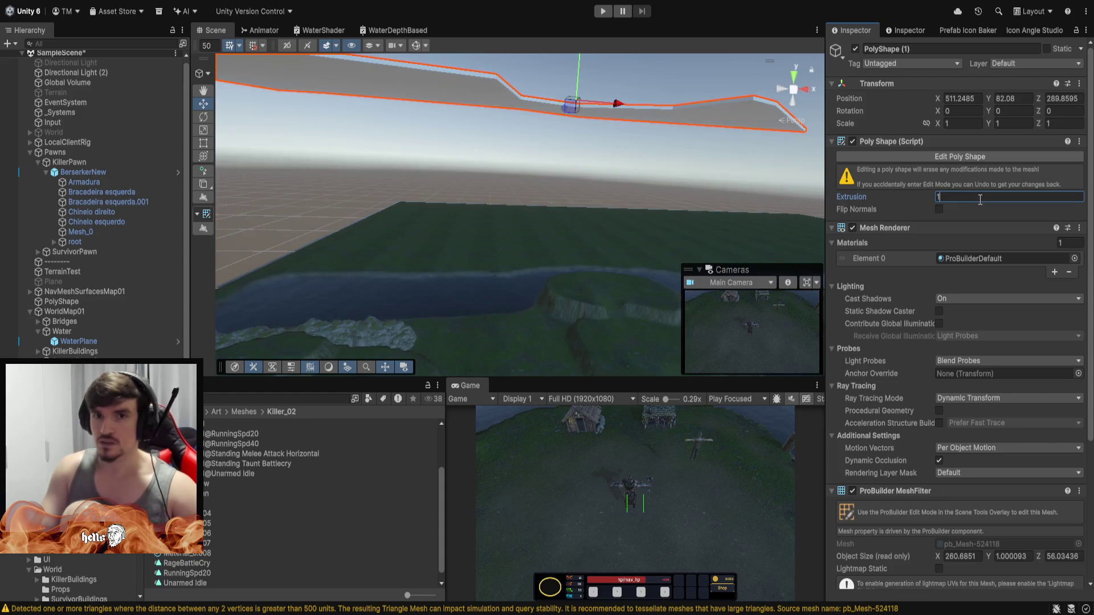
pyautogui.moveTo(576, 111); pyautogui.dragTo(544, 304)
pyautogui.moveTo(544, 304)
pyautogui.mouseDown()
pyautogui.moveTo(579, 317)
pyautogui.moveTo(593, 254)
pyautogui.moveTo(633, 306)
pyautogui.moveTo(624, 303)
pyautogui.mouseUp()
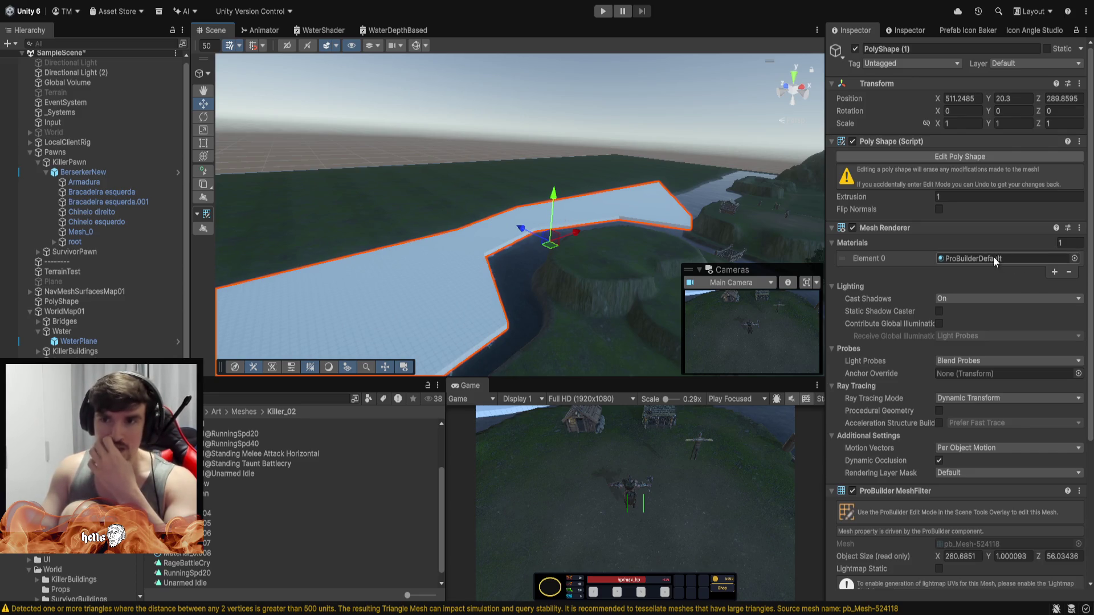
pyautogui.moveTo(421, 169)
pyautogui.mouseDown()
pyautogui.moveTo(362, 274)
pyautogui.moveTo(328, 263)
pyautogui.mouseUp()
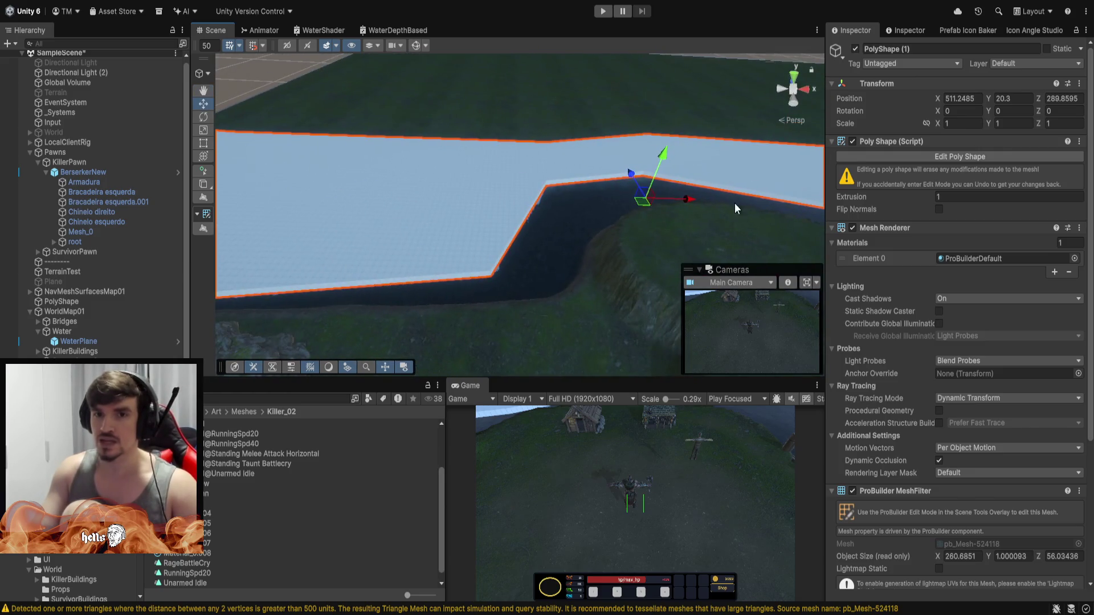
pyautogui.moveTo(662, 158)
pyautogui.mouseDown()
pyautogui.moveTo(651, 200)
pyautogui.moveTo(801, 148)
pyautogui.moveTo(293, 163)
pyautogui.moveTo(1085, 155)
pyautogui.moveTo(87, 163)
pyautogui.moveTo(95, 80)
pyautogui.moveTo(312, 62)
pyautogui.moveTo(197, 320)
pyautogui.moveTo(366, 246)
pyautogui.moveTo(300, 249)
pyautogui.moveTo(244, 178)
pyautogui.mouseUp()
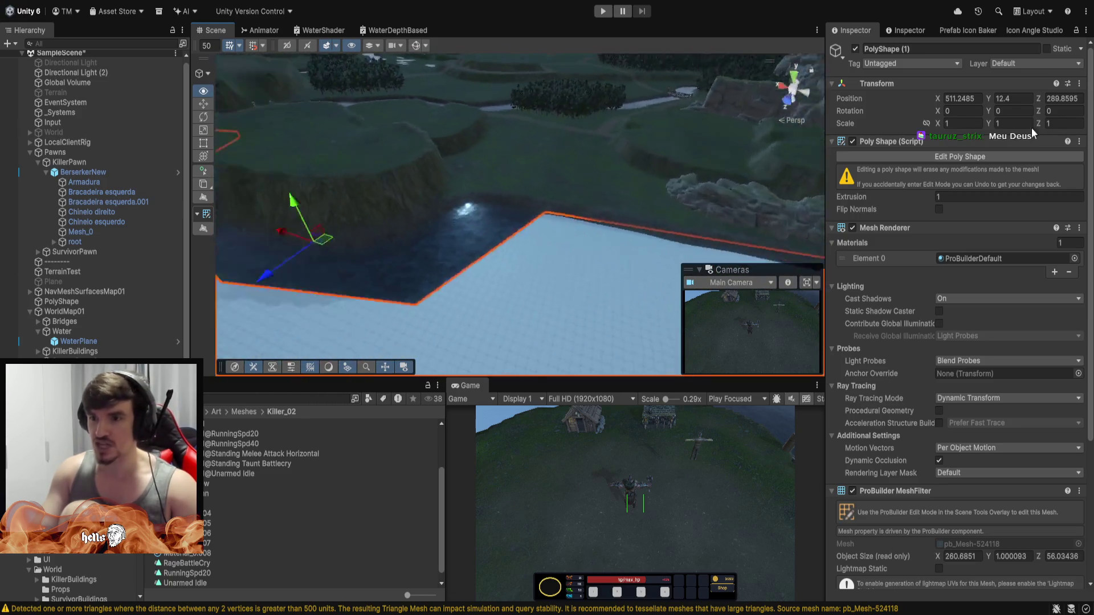
pyautogui.moveTo(815, 161)
pyautogui.mouseDown()
pyautogui.moveTo(982, 163)
pyautogui.moveTo(879, 159)
pyautogui.moveTo(57, 237)
pyautogui.moveTo(27, 231)
pyautogui.moveTo(869, 91)
pyautogui.moveTo(839, 48)
pyautogui.moveTo(1034, 79)
pyautogui.moveTo(1037, 19)
pyautogui.moveTo(49, 207)
pyautogui.moveTo(72, 321)
pyautogui.moveTo(58, 316)
pyautogui.moveTo(800, 242)
pyautogui.mouseUp()
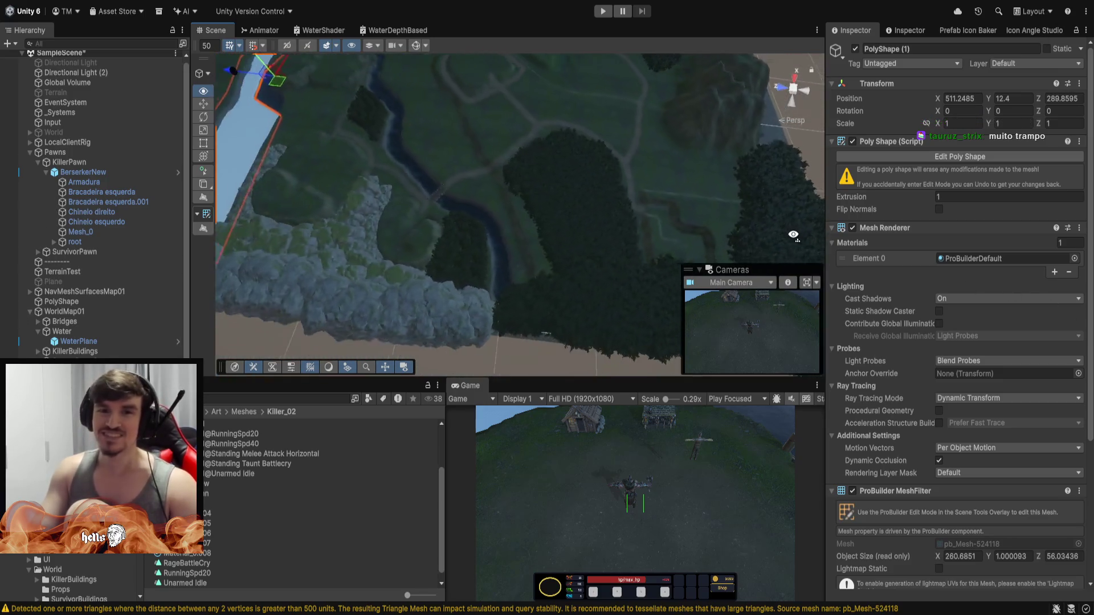
pyautogui.moveTo(828, 196)
pyautogui.mouseDown()
pyautogui.moveTo(846, 121)
pyautogui.moveTo(878, 72)
pyautogui.moveTo(866, 74)
pyautogui.moveTo(995, 212)
pyautogui.mouseUp()
pyautogui.moveTo(990, 163)
pyautogui.mouseDown()
pyautogui.moveTo(23, 141)
pyautogui.moveTo(39, 128)
pyautogui.moveTo(1011, 93)
pyautogui.moveTo(992, 74)
pyautogui.moveTo(1017, 98)
pyautogui.moveTo(1008, 132)
pyautogui.moveTo(983, 108)
pyautogui.moveTo(1017, 196)
pyautogui.moveTo(1006, 187)
pyautogui.moveTo(1017, 136)
pyautogui.moveTo(979, 74)
pyautogui.moveTo(964, 95)
pyautogui.moveTo(966, 150)
pyautogui.moveTo(962, 142)
pyautogui.moveTo(40, 165)
pyautogui.moveTo(1012, 163)
pyautogui.moveTo(610, 144)
pyautogui.moveTo(624, 28)
pyautogui.moveTo(565, 2)
pyautogui.moveTo(450, 188)
pyautogui.moveTo(359, 171)
pyautogui.moveTo(320, 107)
pyautogui.moveTo(520, 207)
pyautogui.moveTo(549, 210)
pyautogui.moveTo(275, 161)
pyautogui.moveTo(238, 122)
pyautogui.mouseUp()
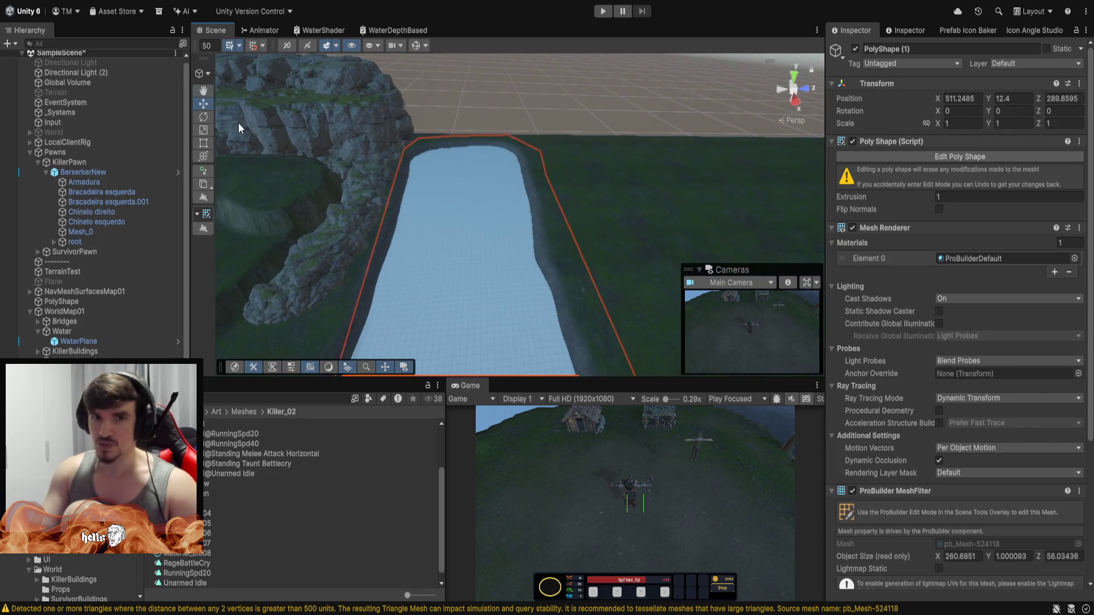
# Enter Edit Poly Shape, adjust the lake-side points, and stretch one corner far along the river.
pyautogui.click(960, 158)
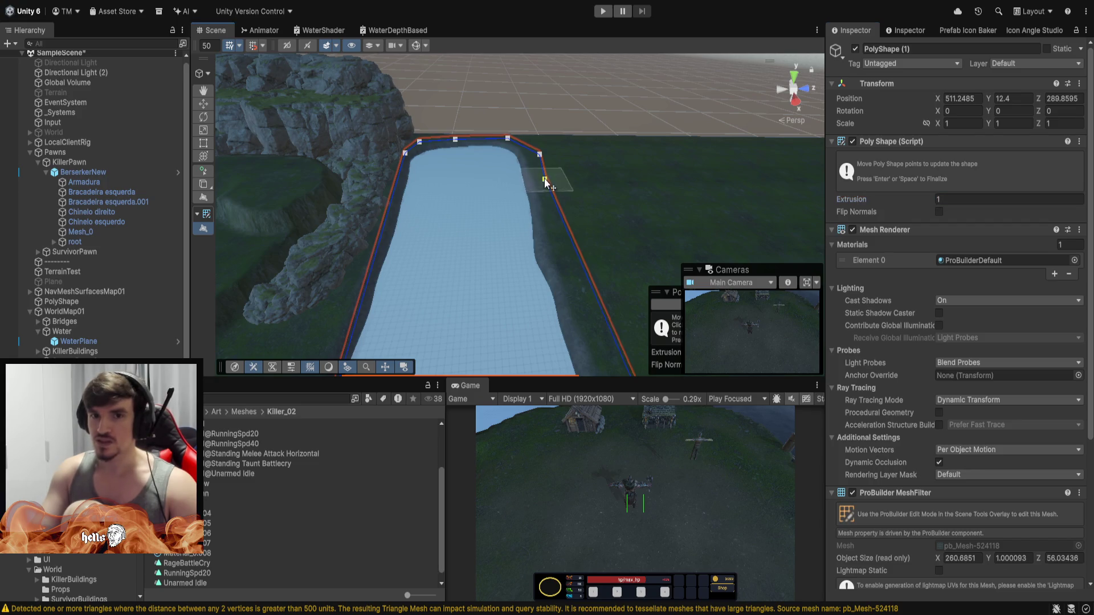
pyautogui.moveTo(501, 206)
pyautogui.mouseDown()
pyautogui.moveTo(447, 214)
pyautogui.moveTo(446, 258)
pyautogui.moveTo(511, 310)
pyautogui.mouseUp()
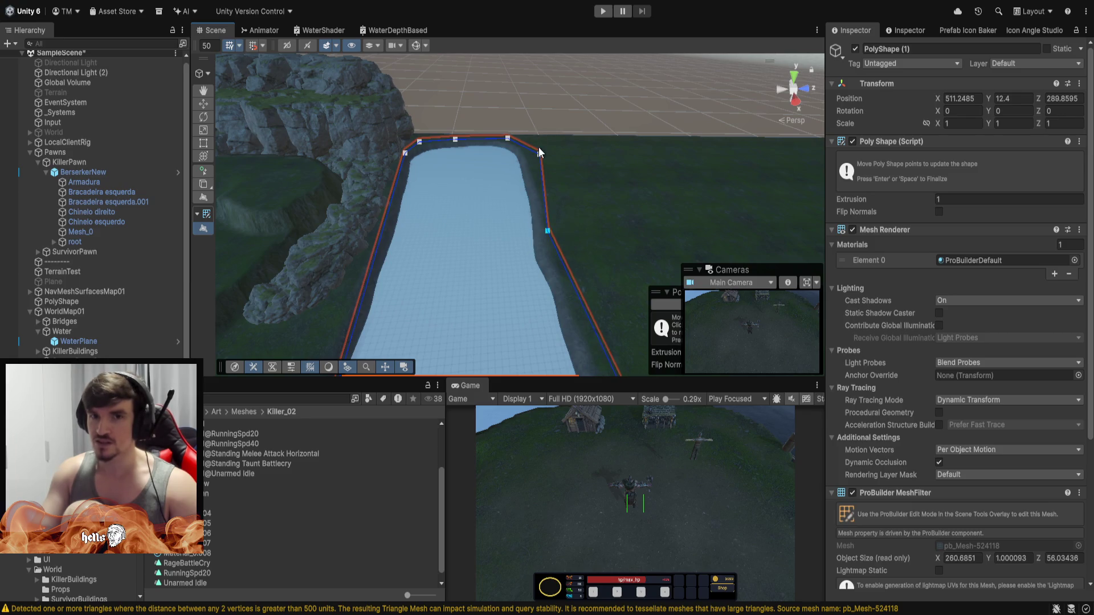
pyautogui.moveTo(529, 170); pyautogui.dragTo(533, 163)
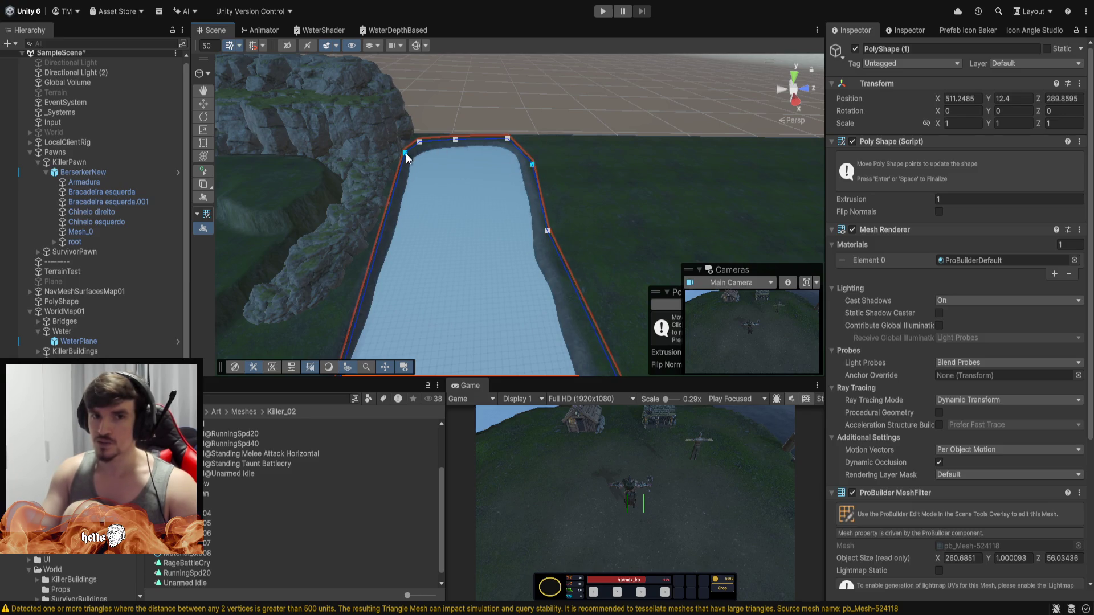
pyautogui.moveTo(405, 154)
pyautogui.mouseDown()
pyautogui.moveTo(288, 199)
pyautogui.moveTo(907, 264)
pyautogui.mouseUp()
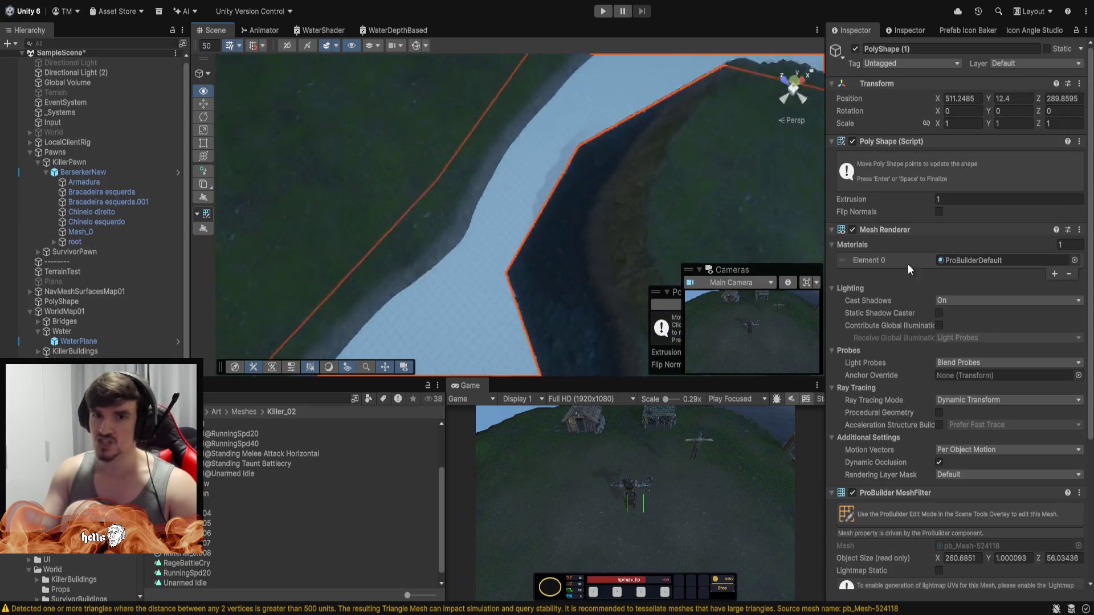
pyautogui.scroll(-3, 513, 274)
pyautogui.moveTo(512, 274)
pyautogui.mouseDown()
pyautogui.moveTo(515, 205)
pyautogui.moveTo(450, 222)
pyautogui.moveTo(450, 207)
pyautogui.moveTo(517, 205)
pyautogui.mouseUp()
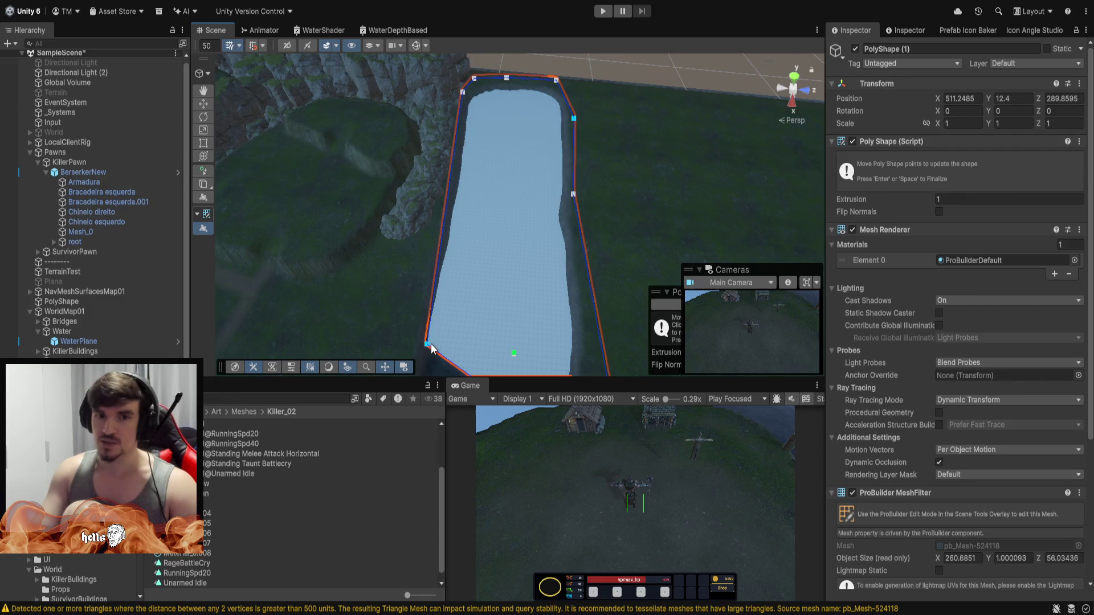
pyautogui.moveTo(424, 349)
pyautogui.mouseDown()
pyautogui.moveTo(199, 235)
pyautogui.moveTo(378, 183)
pyautogui.moveTo(459, 176)
pyautogui.moveTo(519, 192)
pyautogui.moveTo(293, 122)
pyautogui.moveTo(280, 102)
pyautogui.moveTo(295, 114)
pyautogui.mouseUp()
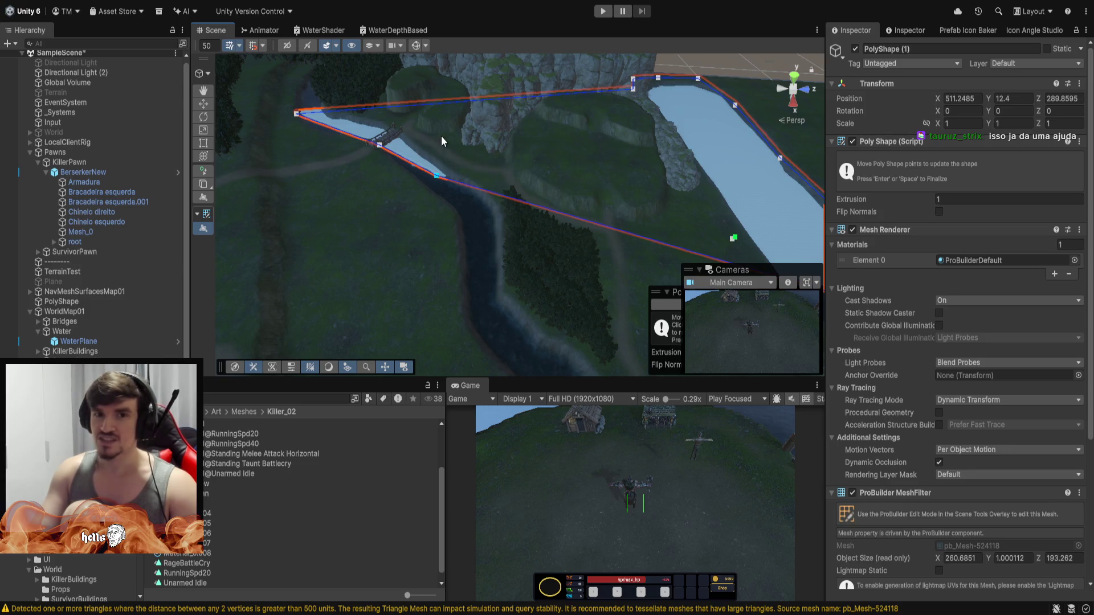
# Add points following the river bend past the bridge and nudge a corner onto the riverbank.
pyautogui.moveTo(441, 135)
pyautogui.mouseDown()
pyautogui.moveTo(525, 166)
pyautogui.moveTo(674, 181)
pyautogui.moveTo(625, 201)
pyautogui.moveTo(499, 217)
pyautogui.moveTo(420, 254)
pyautogui.mouseUp()
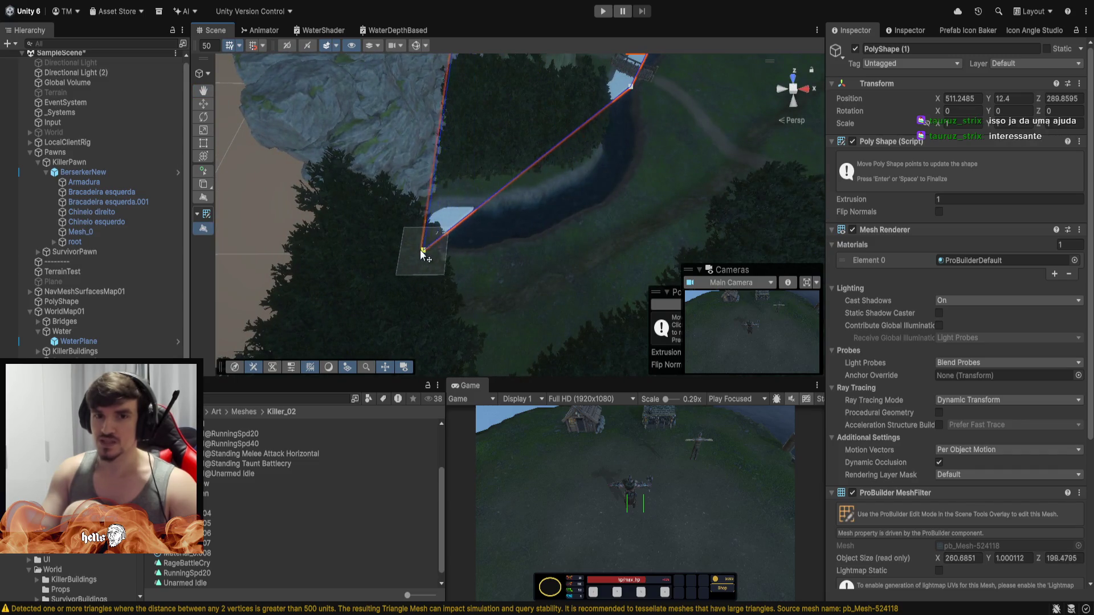
pyautogui.moveTo(487, 199); pyautogui.dragTo(563, 233)
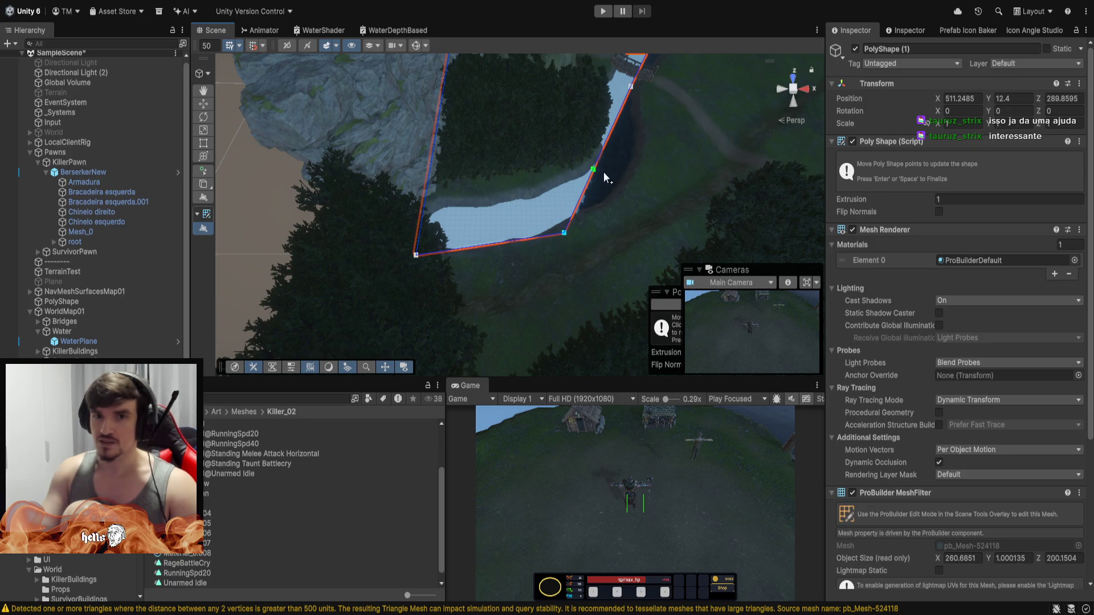
pyautogui.moveTo(603, 161); pyautogui.dragTo(648, 177)
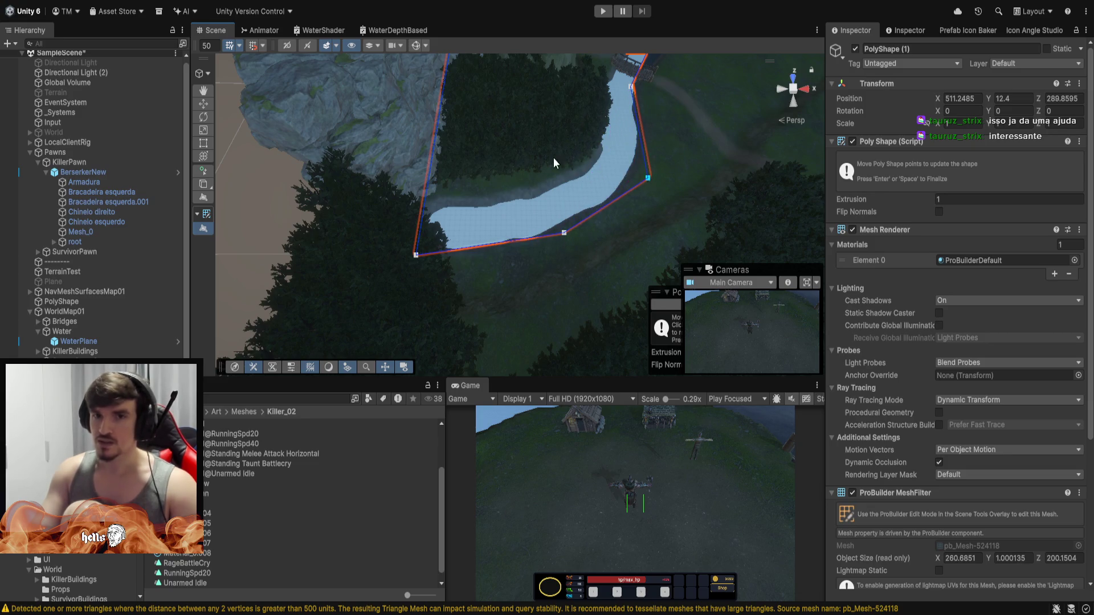
pyautogui.moveTo(552, 158)
pyautogui.mouseDown()
pyautogui.moveTo(447, 176)
pyautogui.moveTo(349, 165)
pyautogui.moveTo(305, 139)
pyautogui.moveTo(386, 170)
pyautogui.moveTo(358, 155)
pyautogui.mouseUp()
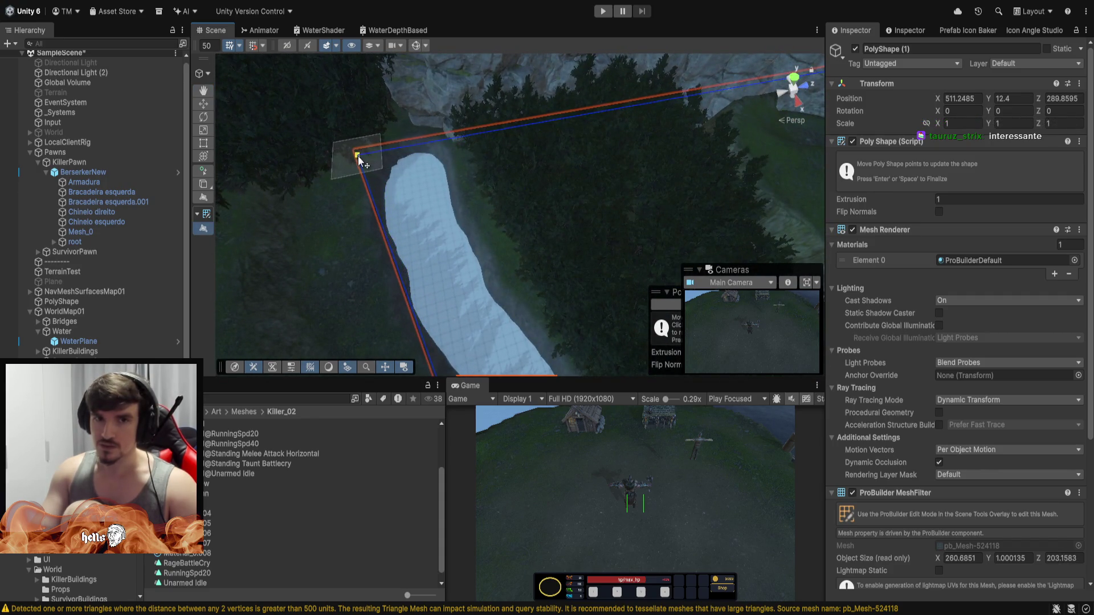
pyautogui.moveTo(511, 204)
pyautogui.mouseDown()
pyautogui.moveTo(737, 243)
pyautogui.moveTo(599, 245)
pyautogui.moveTo(654, 237)
pyautogui.mouseUp()
pyautogui.scroll(3, 654, 237)
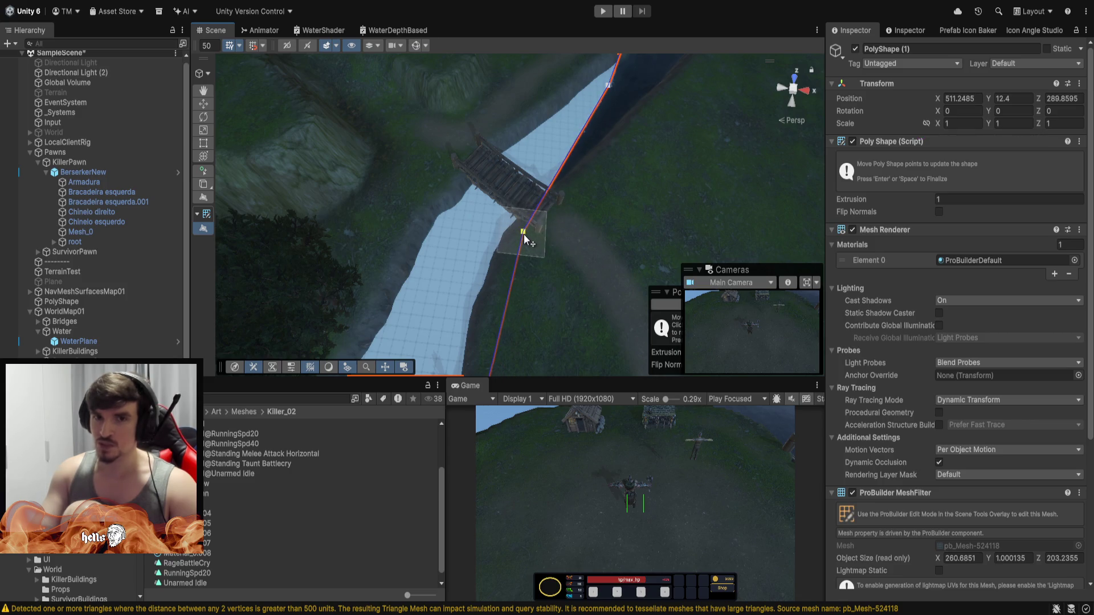
pyautogui.moveTo(607, 172)
pyautogui.mouseDown()
pyautogui.moveTo(461, 214)
pyautogui.moveTo(691, 117)
pyautogui.moveTo(709, 53)
pyautogui.moveTo(704, 29)
pyautogui.moveTo(655, 39)
pyautogui.moveTo(720, 52)
pyautogui.moveTo(706, 114)
pyautogui.moveTo(238, 99)
pyautogui.moveTo(203, 112)
pyautogui.moveTo(431, 154)
pyautogui.moveTo(1029, 93)
pyautogui.moveTo(1046, 34)
pyautogui.moveTo(645, 74)
pyautogui.moveTo(649, 88)
pyautogui.moveTo(593, 120)
pyautogui.moveTo(675, 97)
pyautogui.moveTo(726, 100)
pyautogui.moveTo(688, 51)
pyautogui.moveTo(416, 46)
pyautogui.moveTo(641, 177)
pyautogui.moveTo(538, 112)
pyautogui.moveTo(496, 131)
pyautogui.moveTo(518, 143)
pyautogui.moveTo(357, 119)
pyautogui.moveTo(384, 86)
pyautogui.moveTo(342, 51)
pyautogui.moveTo(350, 91)
pyautogui.moveTo(508, 168)
pyautogui.moveTo(742, 140)
pyautogui.moveTo(1002, 148)
pyautogui.moveTo(1004, 134)
pyautogui.moveTo(1078, 120)
pyautogui.mouseUp()
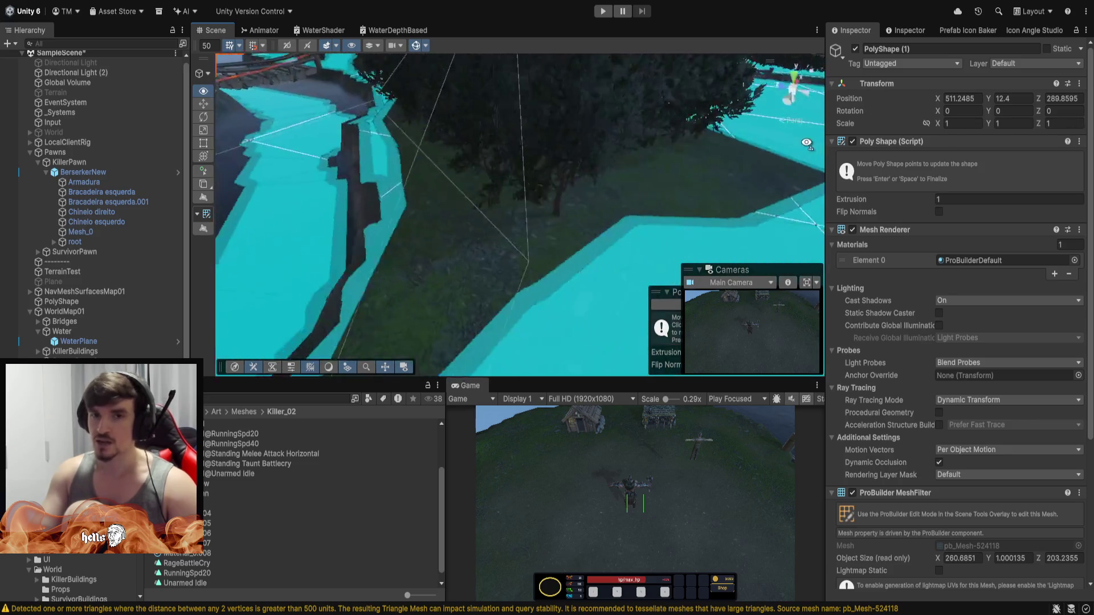
# Orbit across the terrain, down over the dark cliff, and onto the water plane to inspect the navmesh.
pyautogui.moveTo(693, 178); pyautogui.dragTo(459, 167)
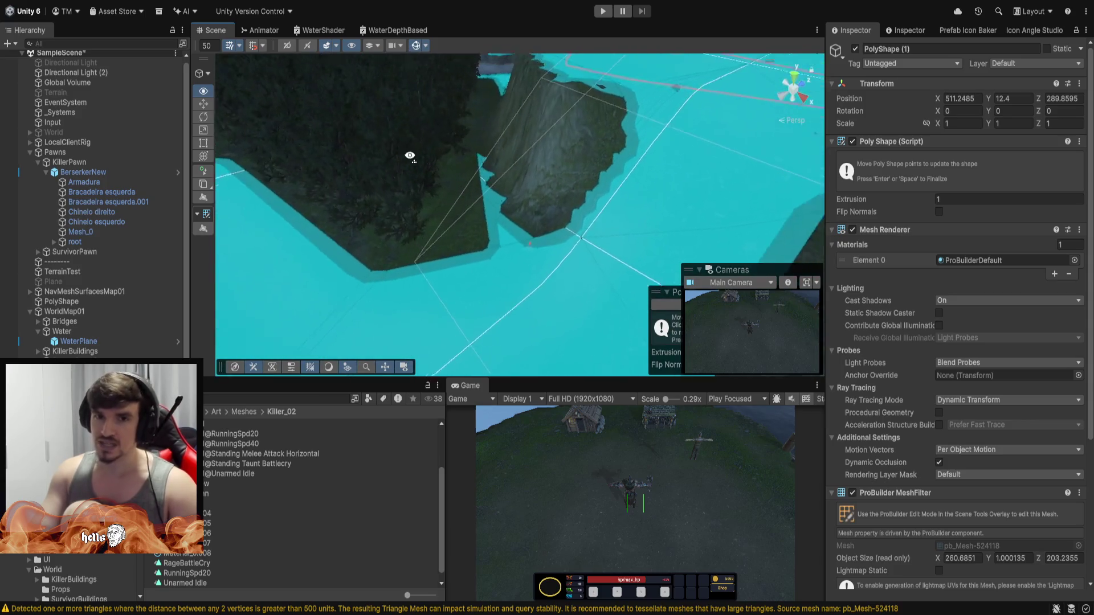
pyautogui.moveTo(387, 88); pyautogui.dragTo(477, 225)
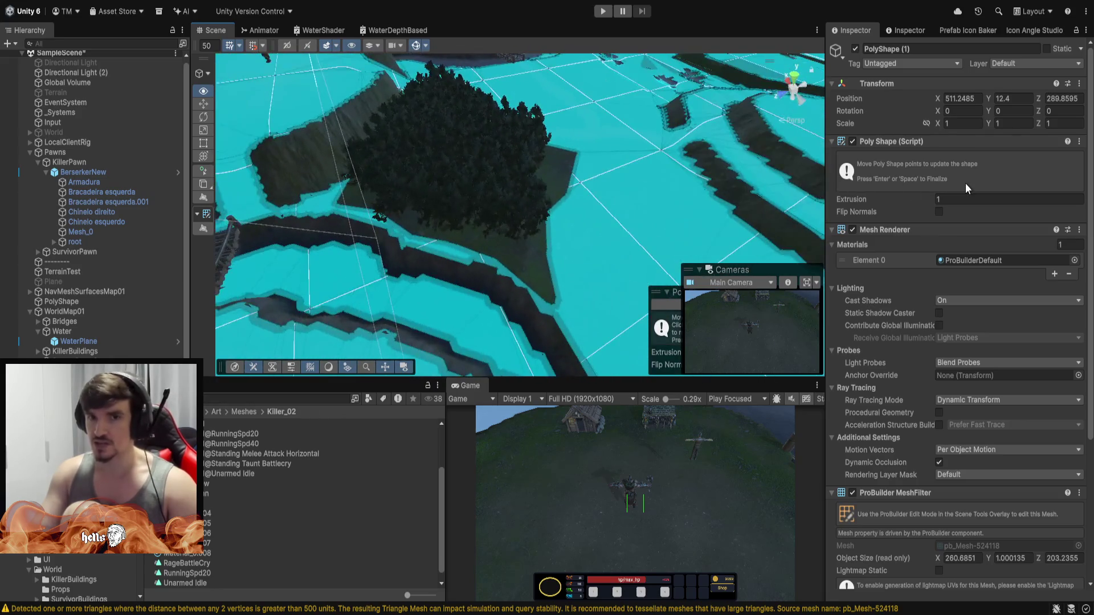
pyautogui.moveTo(513, 171); pyautogui.dragTo(565, 201)
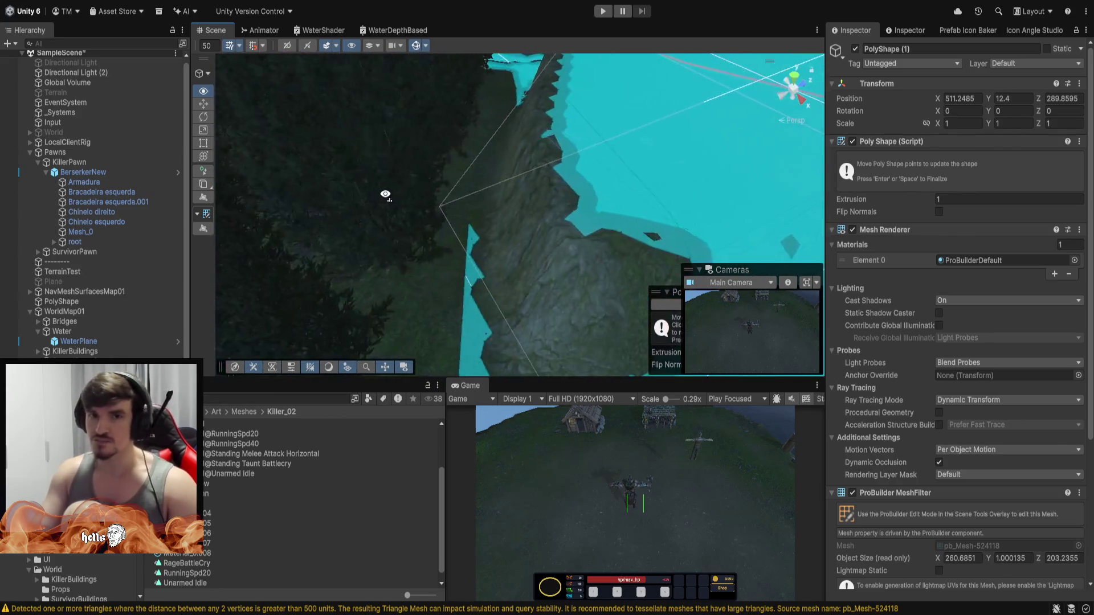
pyautogui.moveTo(250, 183)
pyautogui.mouseDown()
pyautogui.moveTo(576, 173)
pyautogui.moveTo(488, 171)
pyautogui.moveTo(481, 212)
pyautogui.moveTo(463, 182)
pyautogui.moveTo(313, 156)
pyautogui.moveTo(559, 213)
pyautogui.moveTo(470, 205)
pyautogui.moveTo(630, 215)
pyautogui.moveTo(701, 200)
pyautogui.moveTo(598, 190)
pyautogui.moveTo(580, 295)
pyautogui.moveTo(367, 225)
pyautogui.moveTo(459, 244)
pyautogui.moveTo(542, 195)
pyautogui.moveTo(586, 208)
pyautogui.moveTo(564, 171)
pyautogui.moveTo(577, 143)
pyautogui.moveTo(574, 232)
pyautogui.moveTo(308, 174)
pyautogui.moveTo(402, 91)
pyautogui.moveTo(479, 160)
pyautogui.moveTo(532, 251)
pyautogui.moveTo(499, 262)
pyautogui.moveTo(515, 289)
pyautogui.moveTo(439, 183)
pyautogui.moveTo(622, 168)
pyautogui.moveTo(501, 185)
pyautogui.moveTo(530, 210)
pyautogui.moveTo(551, 199)
pyautogui.moveTo(528, 115)
pyautogui.moveTo(545, 151)
pyautogui.mouseUp()
# Hide the cyan gizmo overlay, split an outline edge with a new point, and raise then lower the extrusion.
pyautogui.click(415, 49)
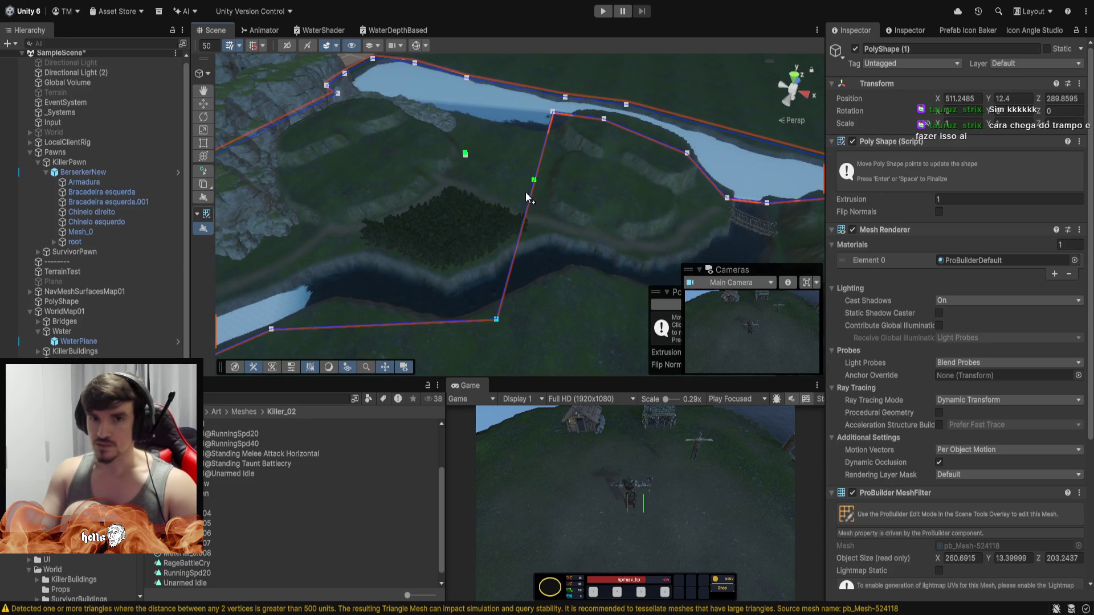
pyautogui.moveTo(528, 214); pyautogui.dragTo(601, 260)
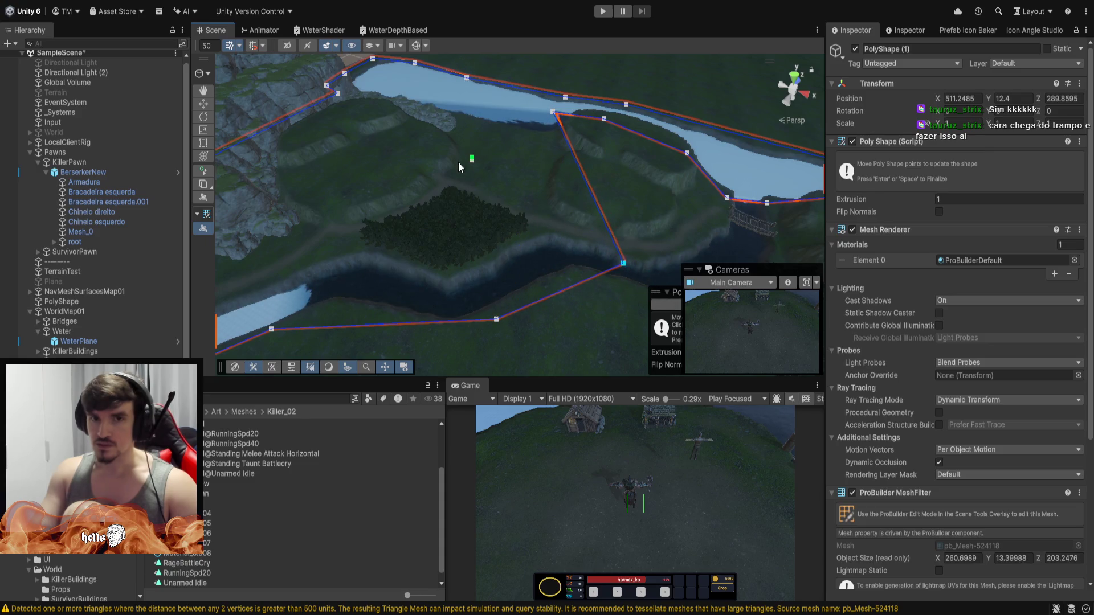
pyautogui.moveTo(471, 159)
pyautogui.mouseDown()
pyautogui.moveTo(515, 94)
pyautogui.moveTo(494, 27)
pyautogui.mouseUp()
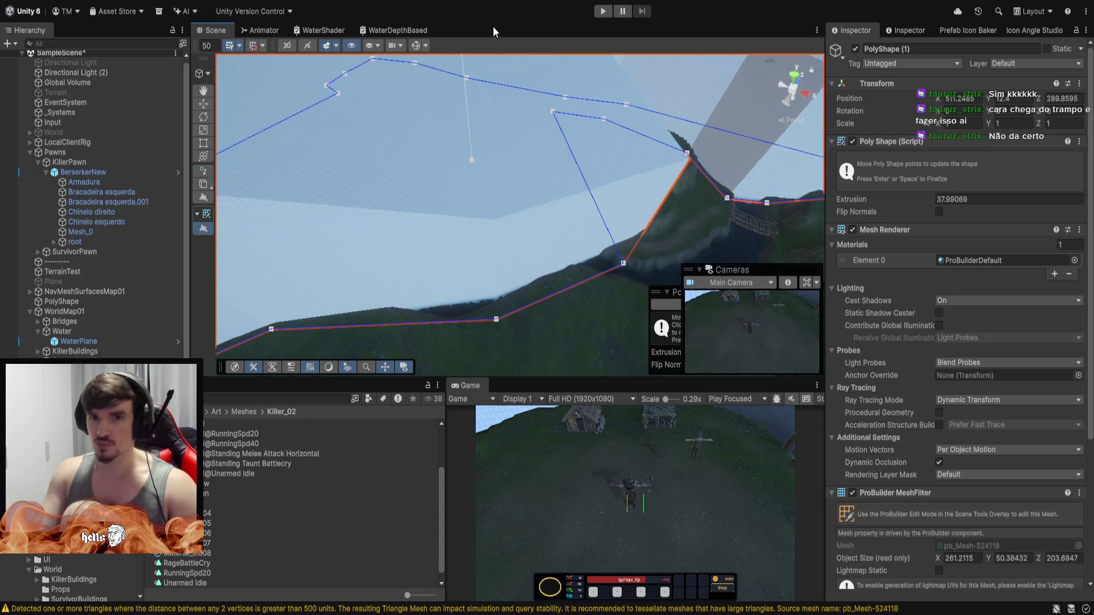
pyautogui.moveTo(555, 169)
pyautogui.mouseDown()
pyautogui.moveTo(442, 139)
pyautogui.moveTo(473, 134)
pyautogui.moveTo(415, 171)
pyautogui.moveTo(353, 180)
pyautogui.moveTo(520, 183)
pyautogui.moveTo(501, 228)
pyautogui.moveTo(478, 202)
pyautogui.mouseUp()
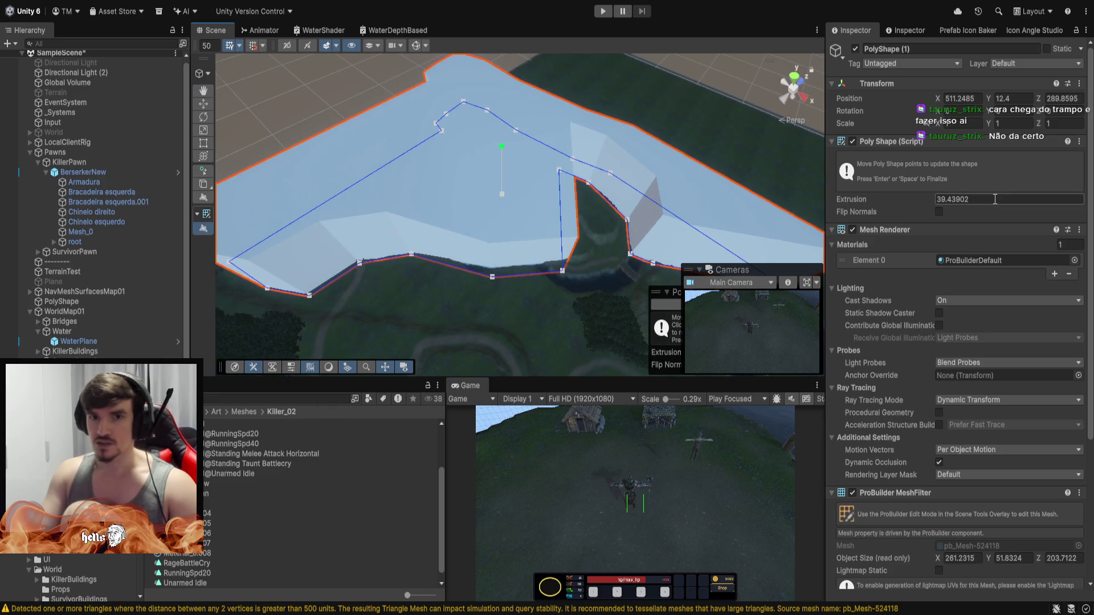
pyautogui.moveTo(501, 147)
pyautogui.mouseDown()
pyautogui.moveTo(516, 173)
pyautogui.moveTo(515, 163)
pyautogui.moveTo(514, 193)
pyautogui.moveTo(515, 180)
pyautogui.moveTo(484, 247)
pyautogui.moveTo(390, 280)
pyautogui.moveTo(495, 73)
pyautogui.moveTo(620, 73)
pyautogui.moveTo(501, 74)
pyautogui.moveTo(359, 121)
pyautogui.moveTo(624, 100)
pyautogui.moveTo(485, 134)
pyautogui.moveTo(534, 95)
pyautogui.mouseUp()
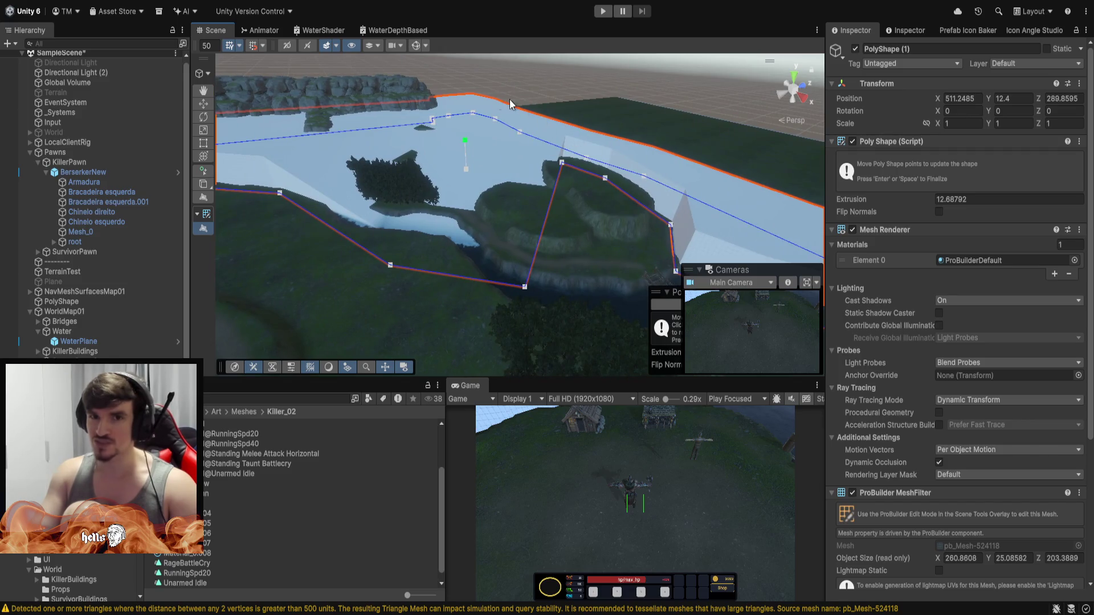
# Move outline points to the lake edge, riverbank and canal edge, and set Extrusion back to 1.
pyautogui.moveTo(469, 154); pyautogui.dragTo(483, 59)
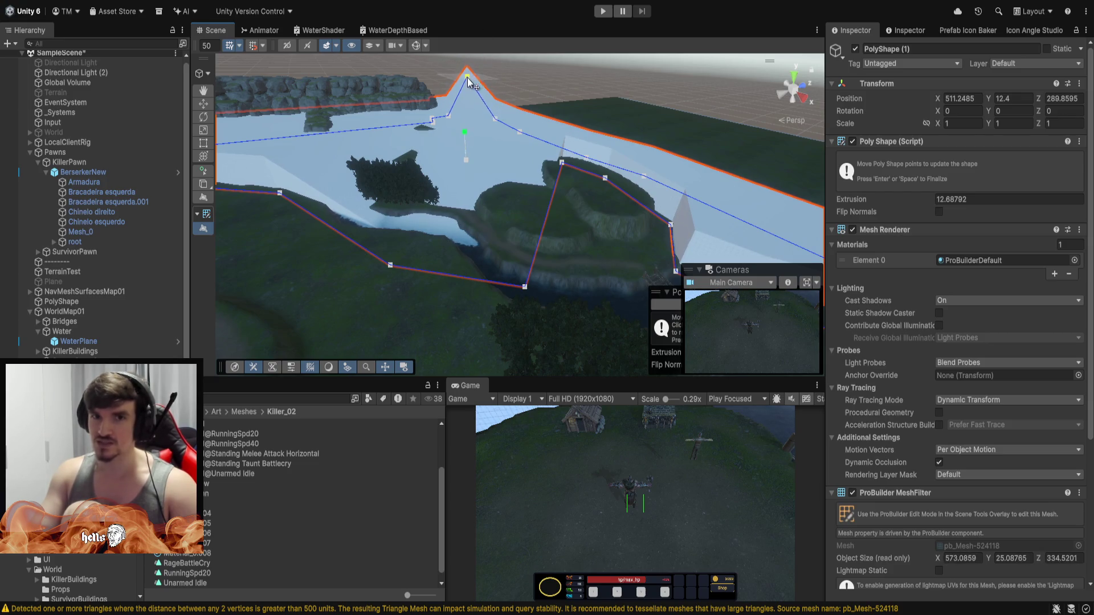
pyautogui.moveTo(388, 269)
pyautogui.mouseDown()
pyautogui.moveTo(390, 245)
pyautogui.moveTo(371, 220)
pyautogui.mouseUp()
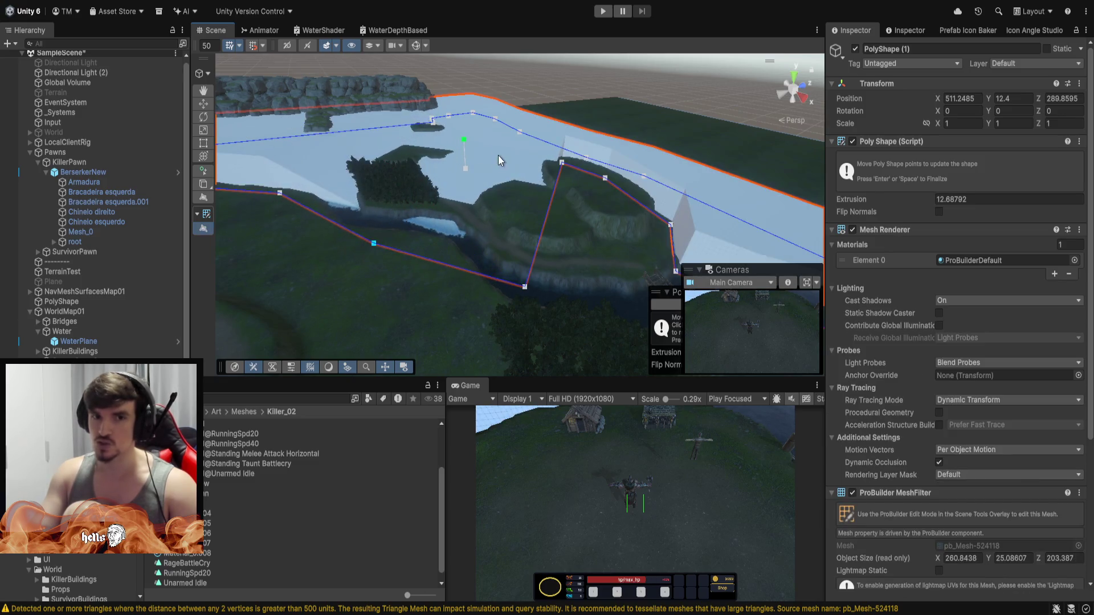
pyautogui.scroll(5, 498, 156)
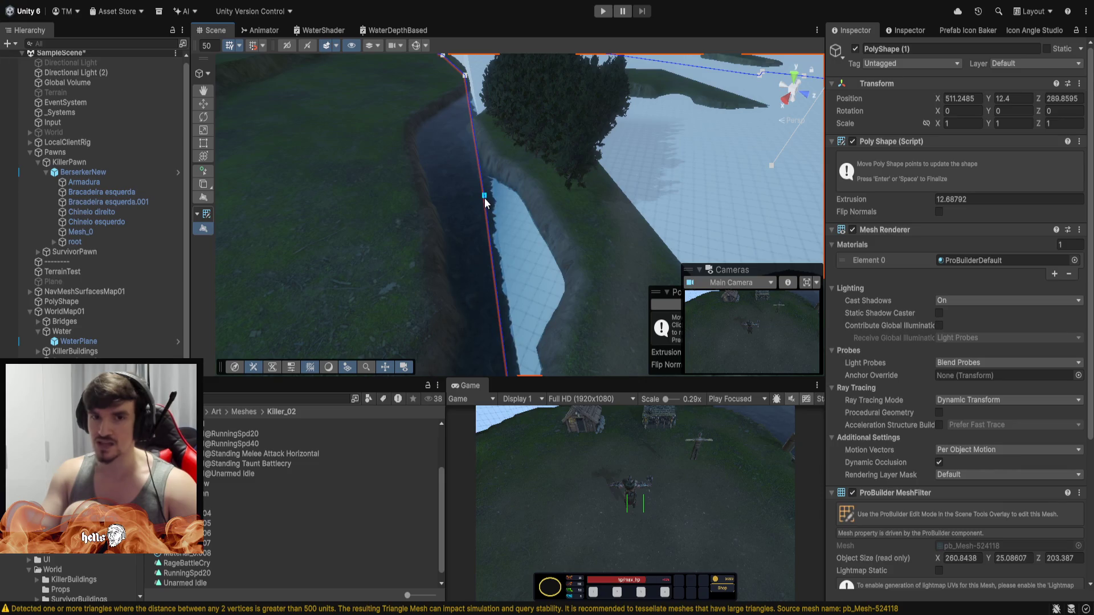
pyautogui.moveTo(484, 197)
pyautogui.mouseDown()
pyautogui.moveTo(371, 81)
pyautogui.moveTo(349, 94)
pyautogui.moveTo(416, 152)
pyautogui.moveTo(418, 109)
pyautogui.moveTo(826, 79)
pyautogui.moveTo(845, 138)
pyautogui.moveTo(812, 129)
pyautogui.moveTo(619, 158)
pyautogui.moveTo(920, 192)
pyautogui.mouseUp()
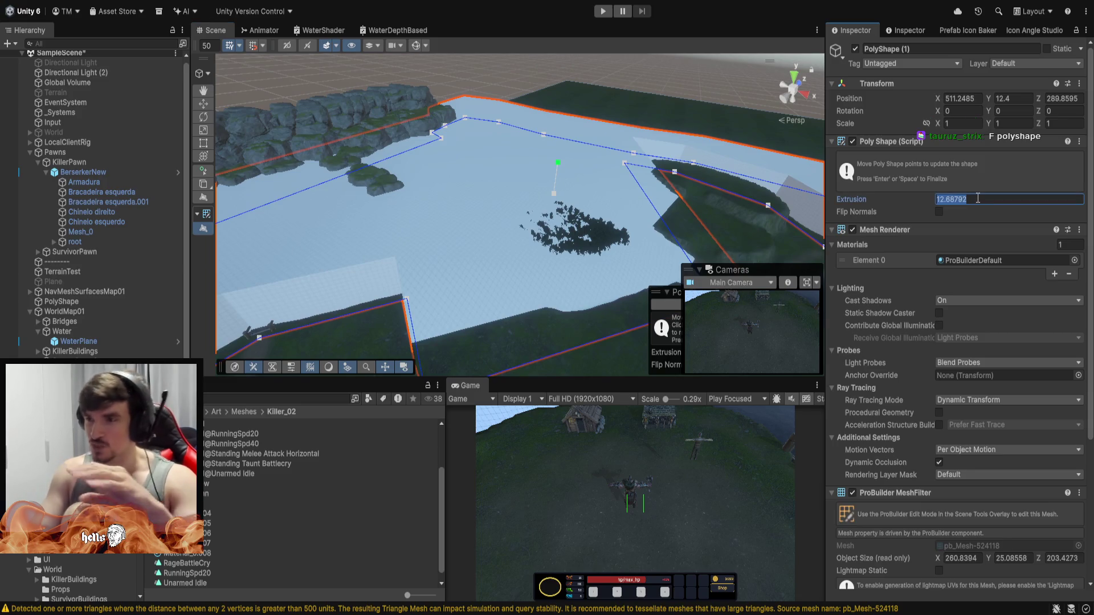
pyautogui.write('1')
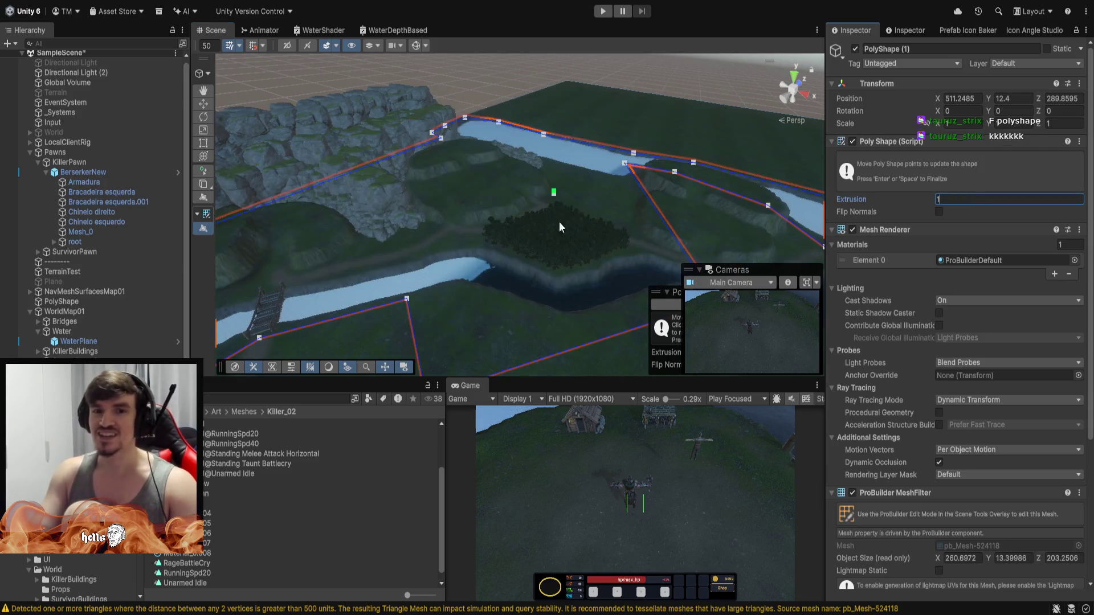
pyautogui.moveTo(559, 221)
pyautogui.mouseDown()
pyautogui.moveTo(617, 207)
pyautogui.moveTo(529, 285)
pyautogui.moveTo(549, 191)
pyautogui.moveTo(505, 276)
pyautogui.moveTo(520, 251)
pyautogui.moveTo(681, 323)
pyautogui.moveTo(513, 285)
pyautogui.moveTo(298, 214)
pyautogui.moveTo(497, 94)
pyautogui.moveTo(583, 263)
pyautogui.moveTo(552, 126)
pyautogui.moveTo(555, 216)
pyautogui.moveTo(549, 194)
pyautogui.moveTo(539, 215)
pyautogui.moveTo(534, 159)
pyautogui.moveTo(549, 190)
pyautogui.mouseUp()
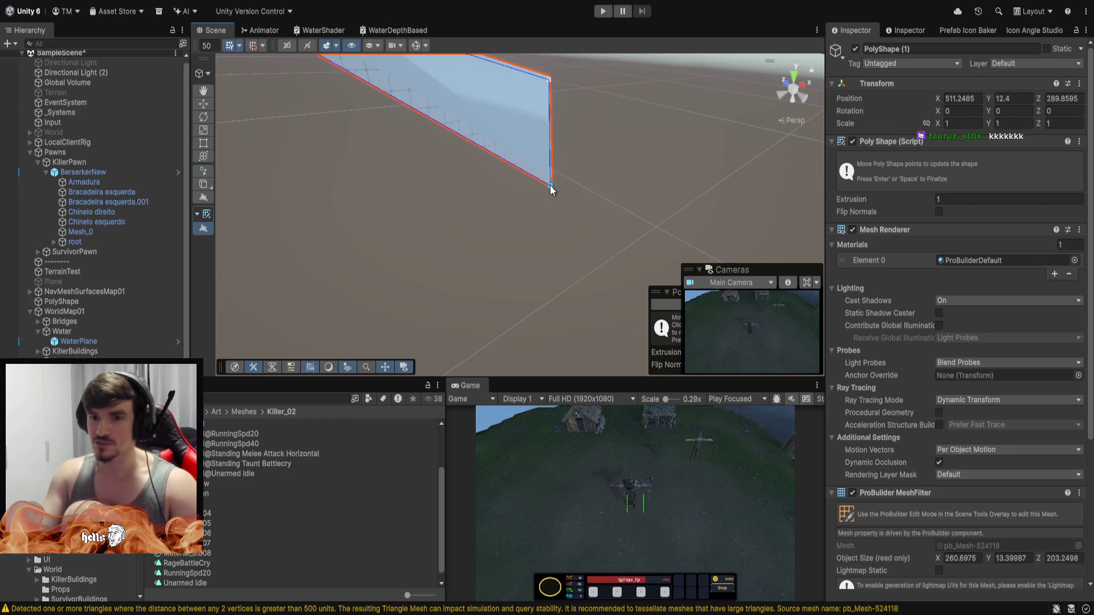
# Frame the PolyShape, pull its bottom point further down, and look down over the river and wooden bridge.
pyautogui.press('f')
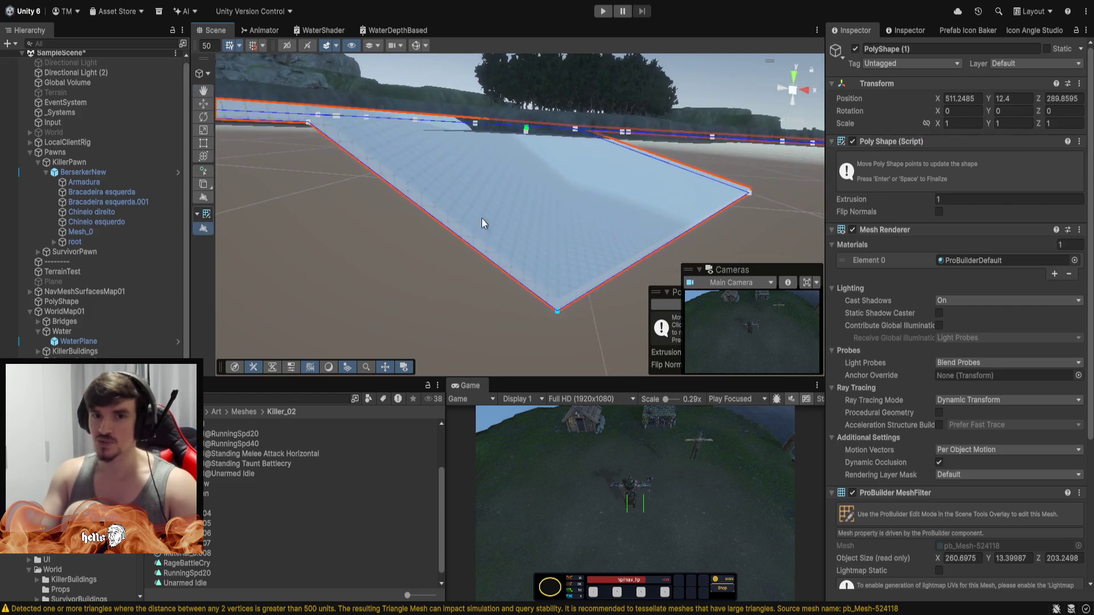
pyautogui.moveTo(481, 219)
pyautogui.mouseDown()
pyautogui.moveTo(552, 317)
pyautogui.moveTo(536, 160)
pyautogui.moveTo(508, 95)
pyautogui.moveTo(555, 338)
pyautogui.moveTo(553, 397)
pyautogui.moveTo(534, 336)
pyautogui.moveTo(562, 270)
pyautogui.moveTo(644, 188)
pyautogui.moveTo(655, 194)
pyautogui.moveTo(575, 285)
pyautogui.moveTo(675, 172)
pyautogui.moveTo(495, 356)
pyautogui.moveTo(527, 322)
pyautogui.moveTo(520, 313)
pyautogui.moveTo(490, 323)
pyautogui.moveTo(530, 317)
pyautogui.moveTo(503, 220)
pyautogui.moveTo(524, 207)
pyautogui.moveTo(770, 214)
pyautogui.mouseUp()
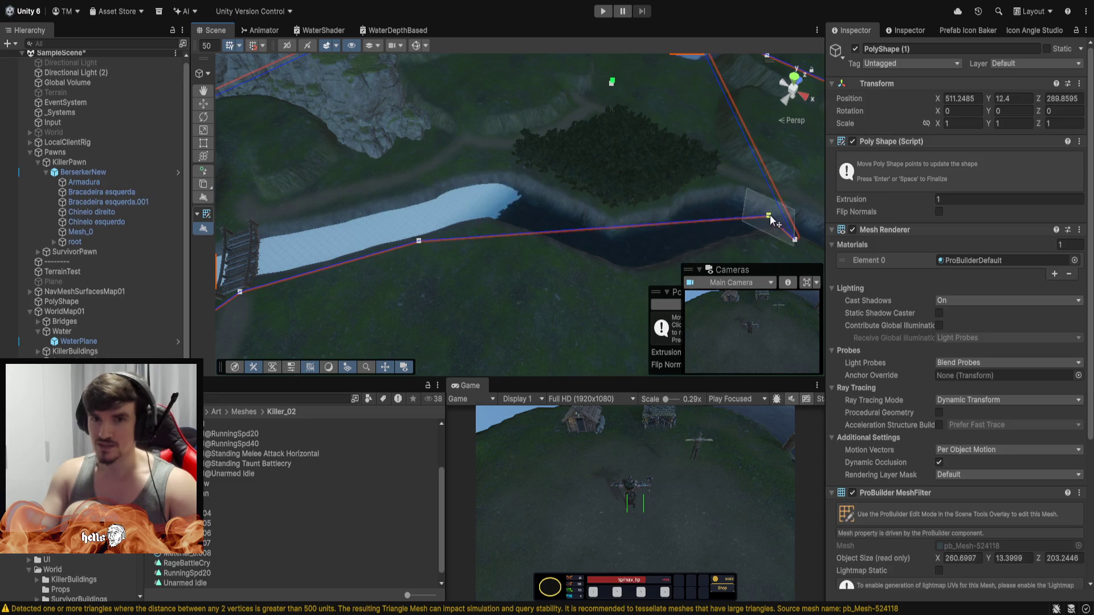
pyautogui.moveTo(644, 271); pyautogui.dragTo(421, 7)
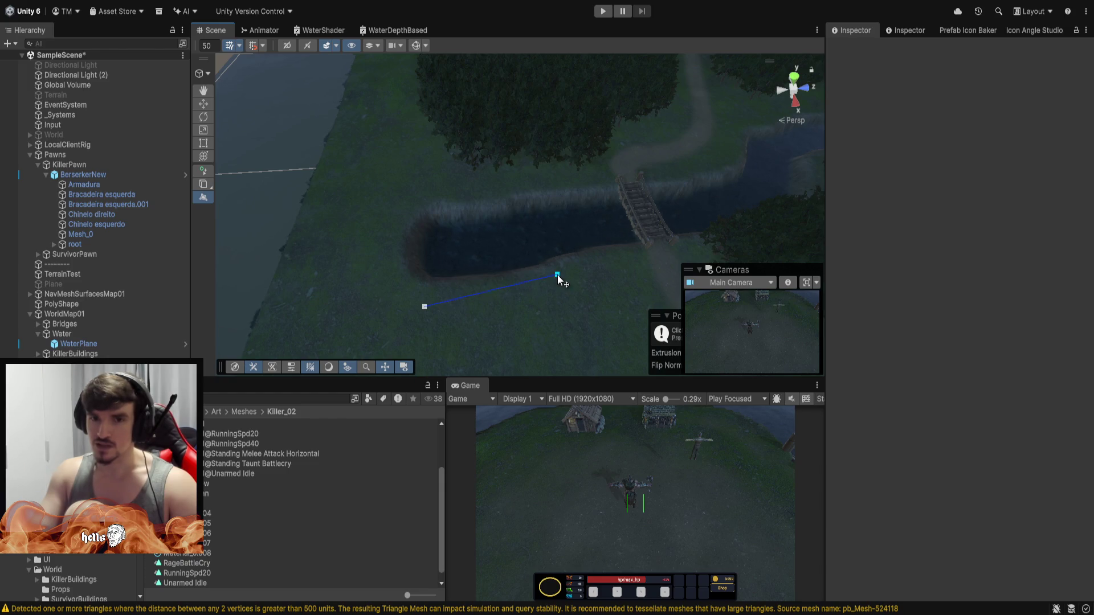
# Draw a closed four-point PolyShape over the pool west of the bridge, extruded 15.29 units.
pyautogui.click(529, 182)
pyautogui.click(396, 193)
pyautogui.click(427, 309)
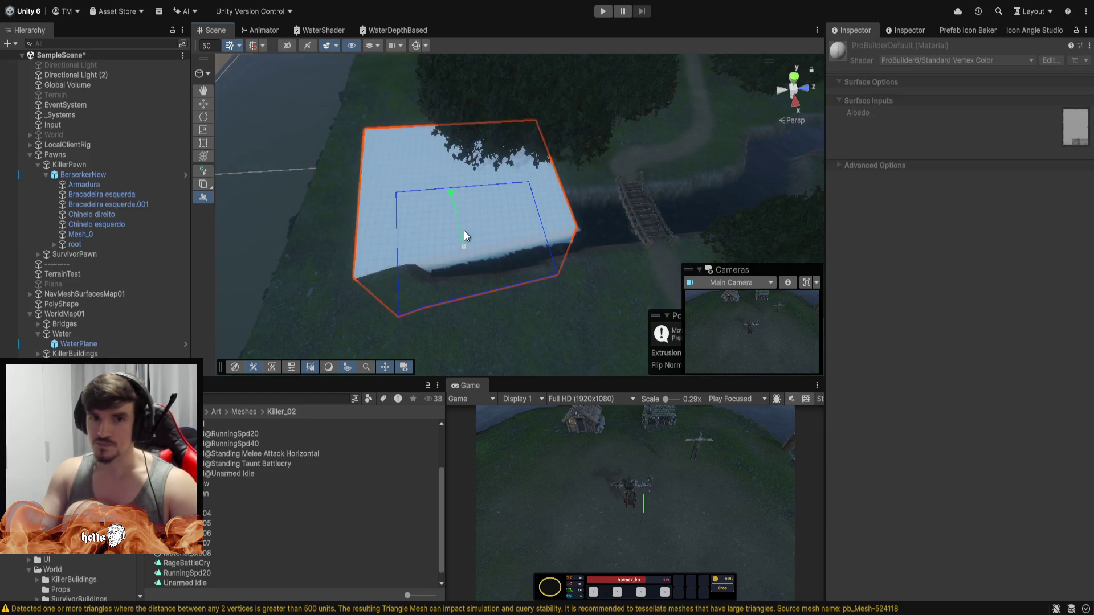
pyautogui.click(466, 231)
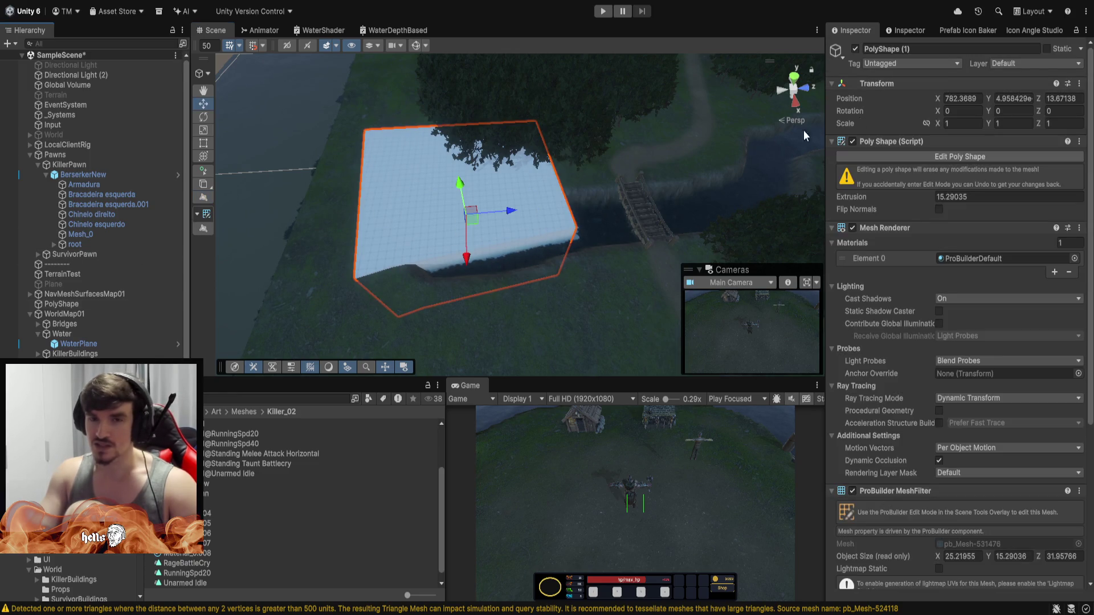
# Set PolyShape (1) Extrusion to 1 and move it to Y 12.3 so it fills the pool.
pyautogui.moveTo(624, 133)
pyautogui.mouseDown()
pyautogui.moveTo(617, 228)
pyautogui.moveTo(747, 62)
pyautogui.moveTo(712, 85)
pyautogui.moveTo(541, 125)
pyautogui.moveTo(477, 227)
pyautogui.moveTo(488, 159)
pyautogui.moveTo(608, 110)
pyautogui.moveTo(661, 218)
pyautogui.moveTo(559, 183)
pyautogui.moveTo(583, 156)
pyautogui.moveTo(613, 155)
pyautogui.mouseUp()
pyautogui.write('8.79')
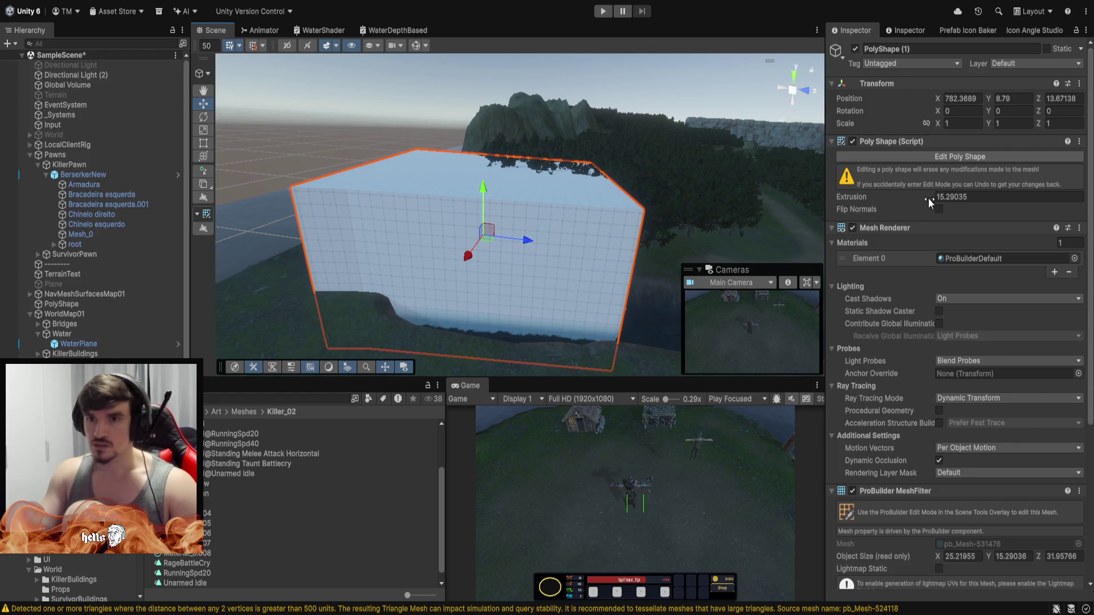
pyautogui.write('1')
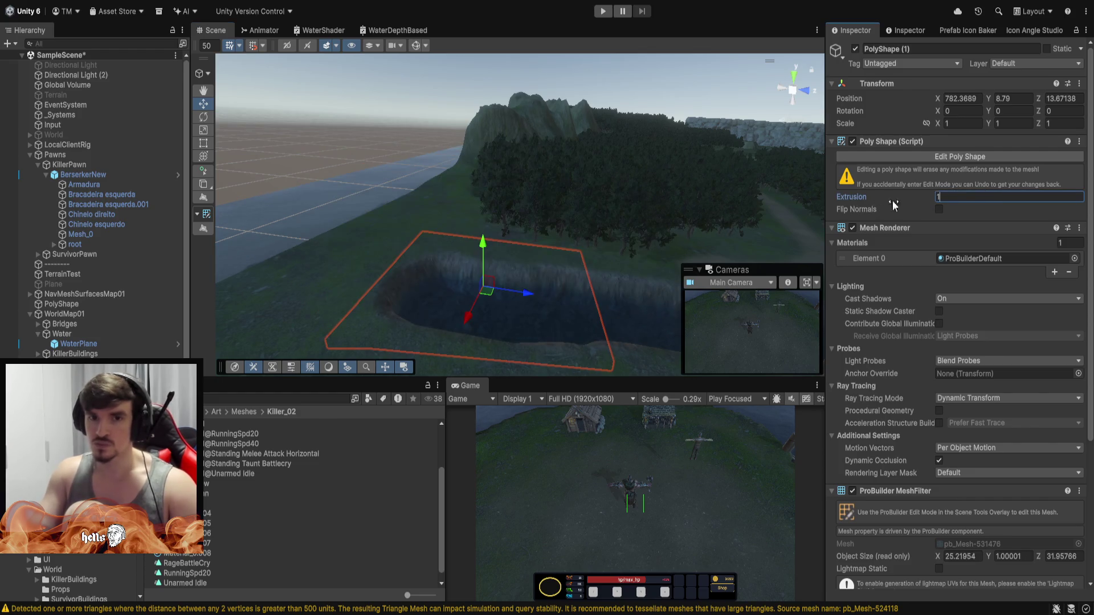
pyautogui.moveTo(484, 245)
pyautogui.mouseDown()
pyautogui.moveTo(480, 197)
pyautogui.moveTo(476, 215)
pyautogui.mouseUp()
pyautogui.moveTo(467, 290); pyautogui.dragTo(443, 344)
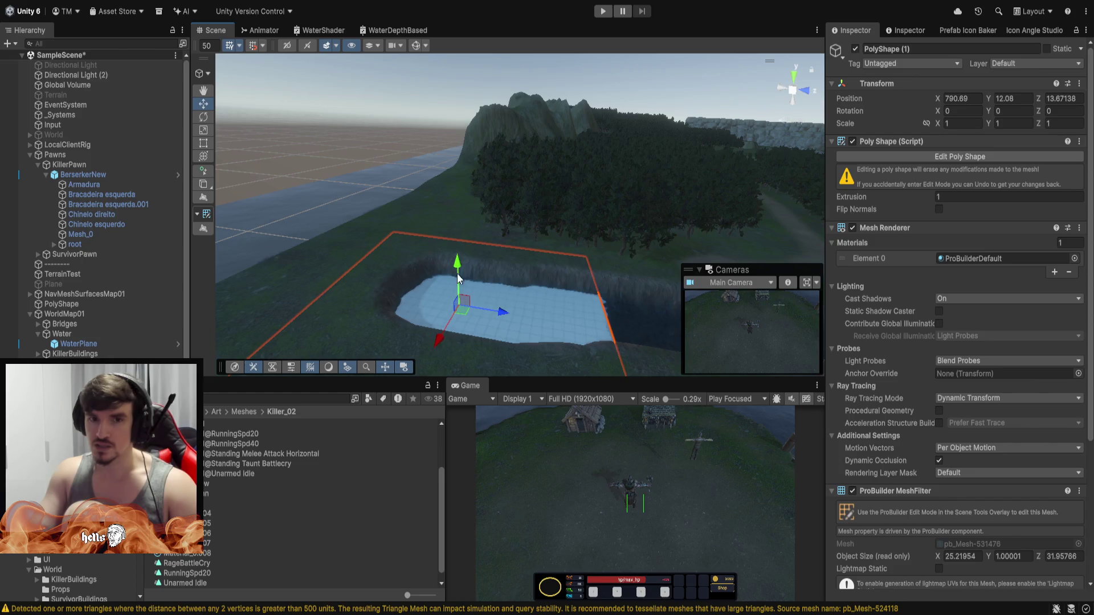
pyautogui.moveTo(457, 263); pyautogui.dragTo(457, 261)
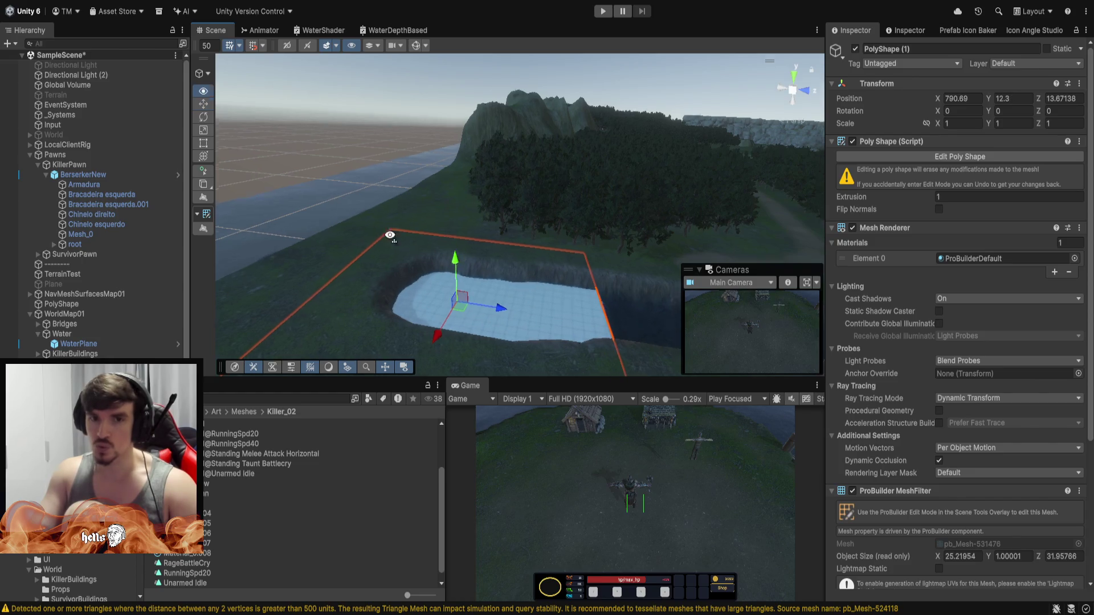
pyautogui.press('f')
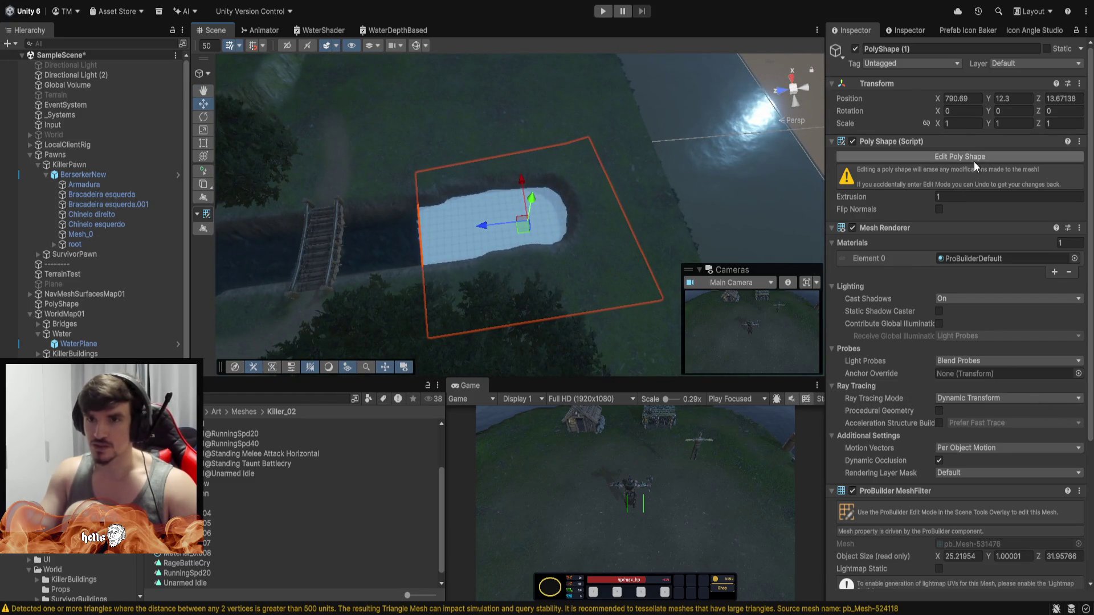
pyautogui.click(973, 160)
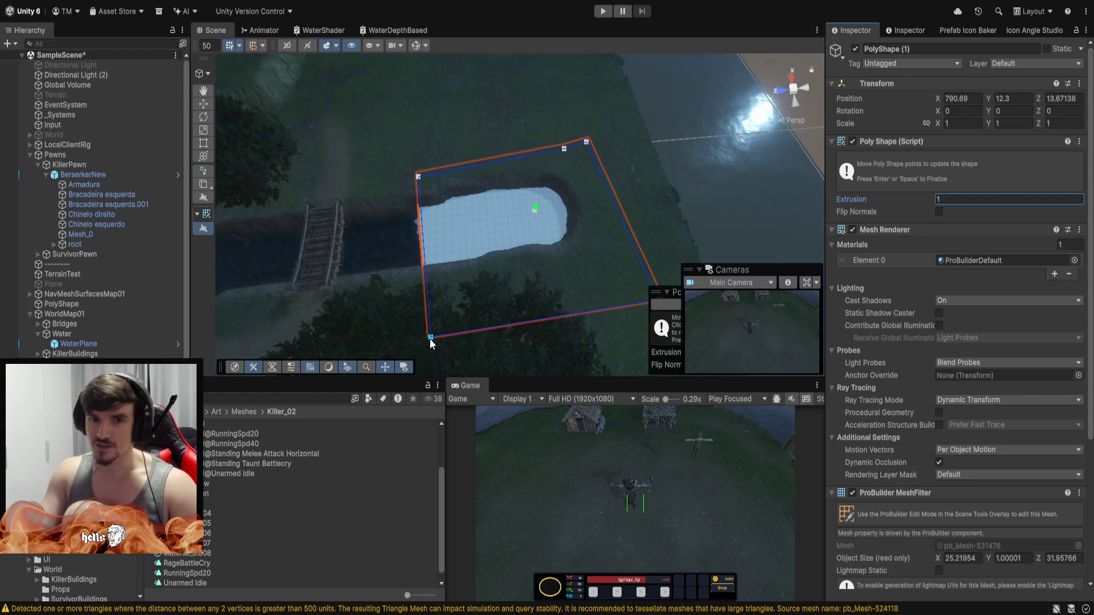
# Stretch the outline's corners along the river and add points on the bottom, right and lower-left edges.
pyautogui.moveTo(432, 340)
pyautogui.mouseDown()
pyautogui.moveTo(207, 344)
pyautogui.moveTo(296, 151)
pyautogui.moveTo(544, 204)
pyautogui.mouseUp()
pyautogui.moveTo(480, 181); pyautogui.dragTo(293, 132)
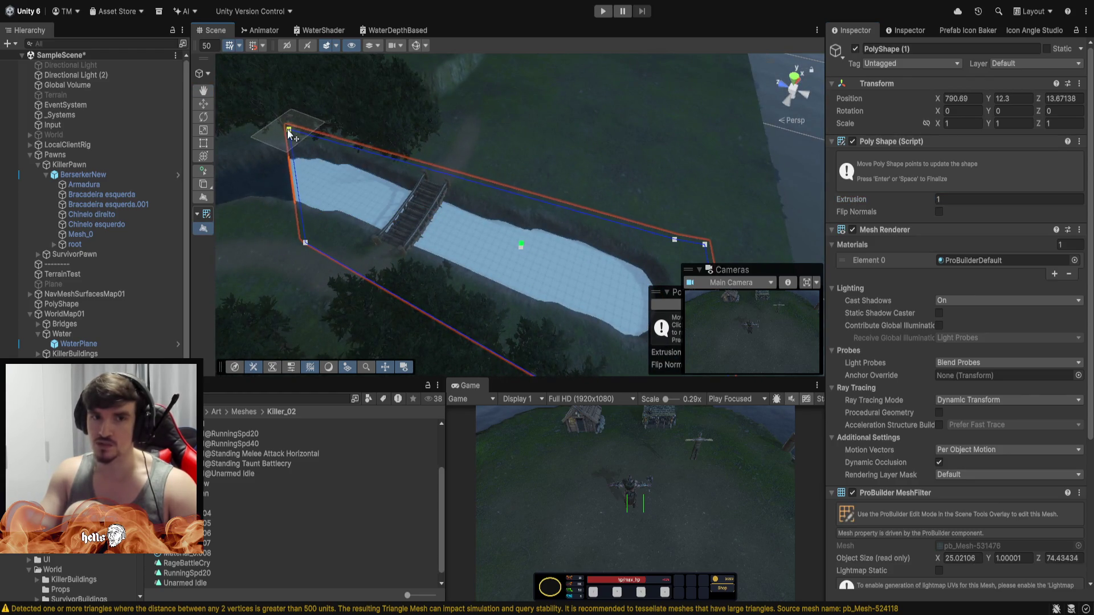
pyautogui.moveTo(494, 155); pyautogui.dragTo(500, 211)
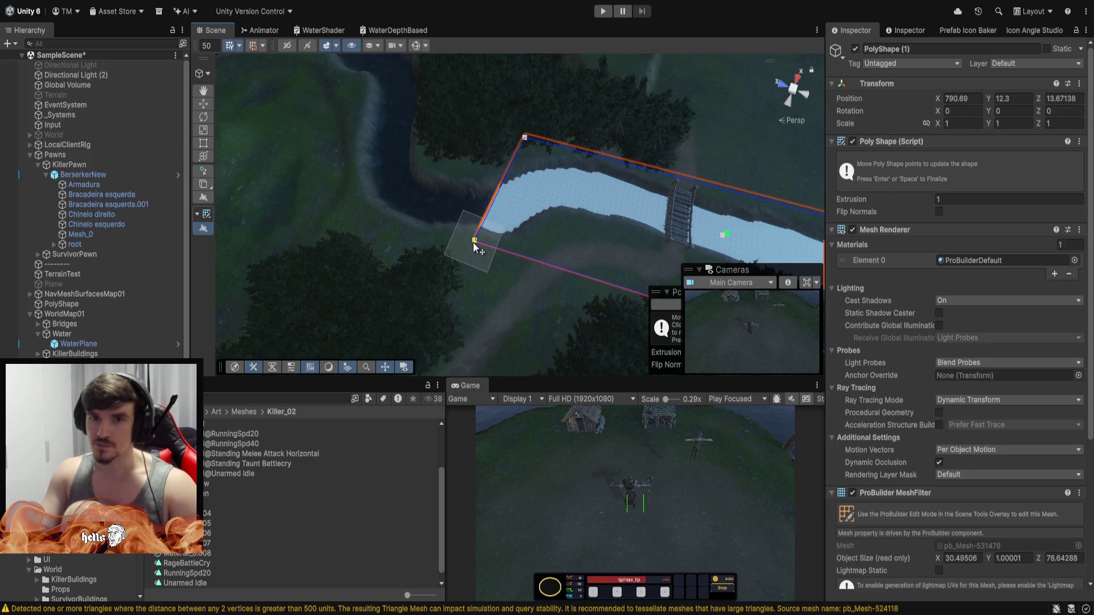
pyautogui.moveTo(473, 241); pyautogui.dragTo(623, 194)
pyautogui.moveTo(619, 200); pyautogui.dragTo(591, 162)
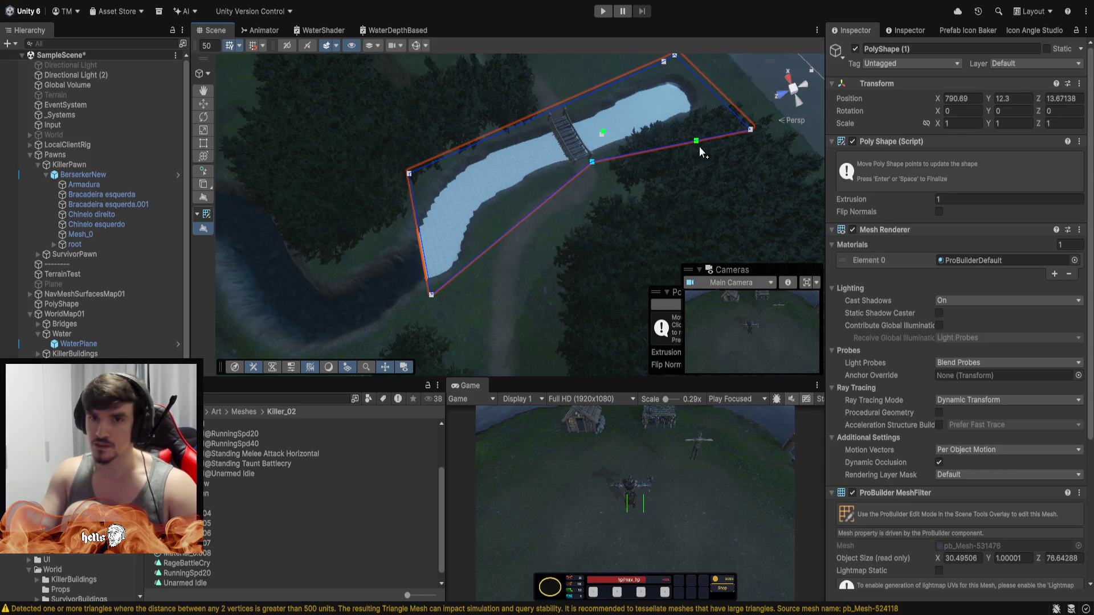
pyautogui.moveTo(697, 146); pyautogui.dragTo(681, 117)
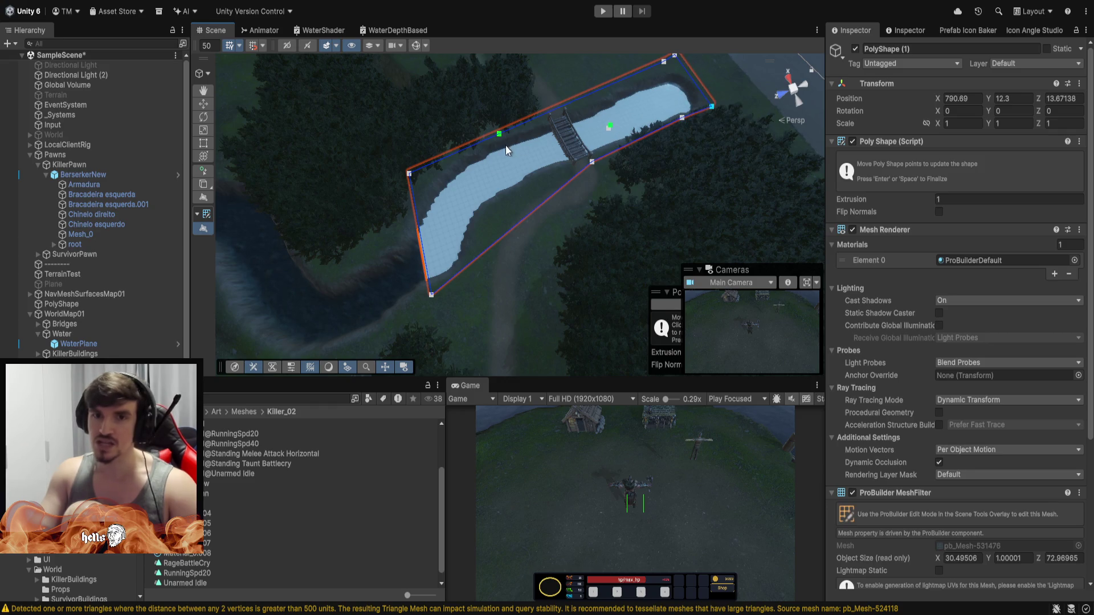
pyautogui.moveTo(525, 217)
pyautogui.mouseDown()
pyautogui.moveTo(510, 203)
pyautogui.moveTo(281, 176)
pyautogui.moveTo(478, 153)
pyautogui.moveTo(562, 163)
pyautogui.moveTo(558, 178)
pyautogui.moveTo(579, 154)
pyautogui.moveTo(539, 224)
pyautogui.moveTo(546, 235)
pyautogui.moveTo(434, 288)
pyautogui.moveTo(398, 256)
pyautogui.moveTo(460, 290)
pyautogui.moveTo(509, 256)
pyautogui.mouseUp()
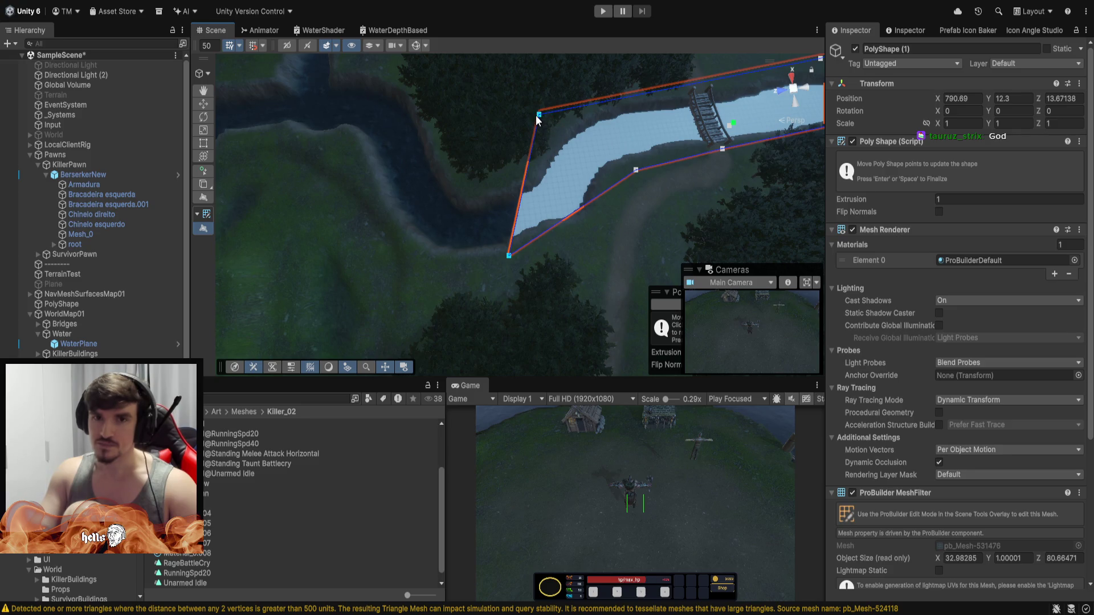
# Reshape the top-left and lower-left corners along the river bend, giving a slab about 32.2 by 95.1 units.
pyautogui.moveTo(537, 119)
pyautogui.mouseDown()
pyautogui.moveTo(454, 85)
pyautogui.moveTo(407, 81)
pyautogui.mouseUp()
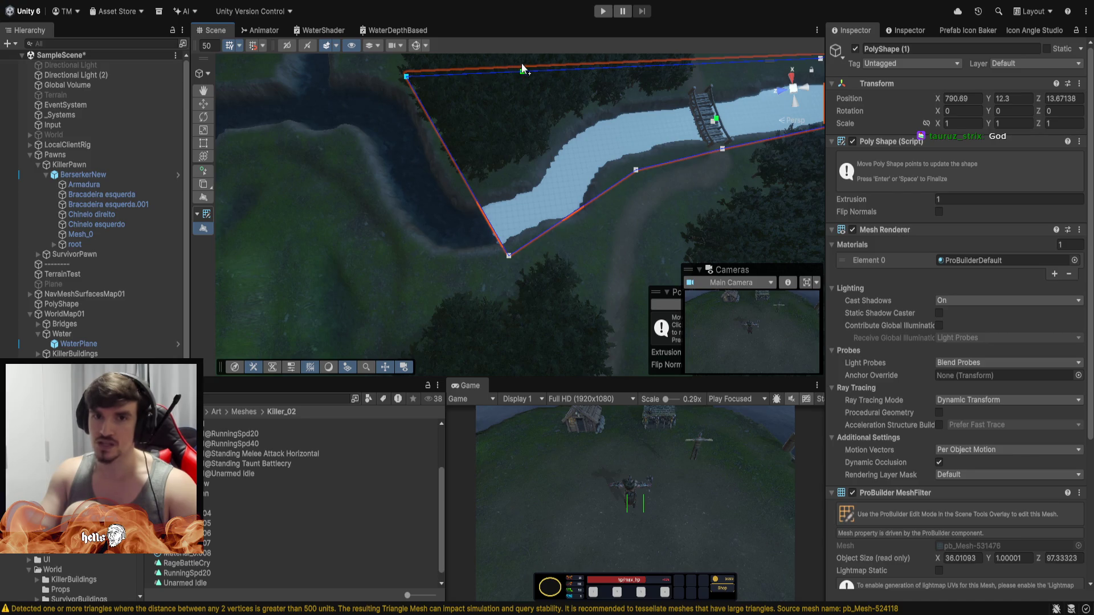
pyautogui.moveTo(521, 70)
pyautogui.mouseDown()
pyautogui.moveTo(549, 108)
pyautogui.moveTo(501, 171)
pyautogui.moveTo(516, 185)
pyautogui.moveTo(519, 176)
pyautogui.mouseUp()
pyautogui.moveTo(405, 76); pyautogui.dragTo(494, 177)
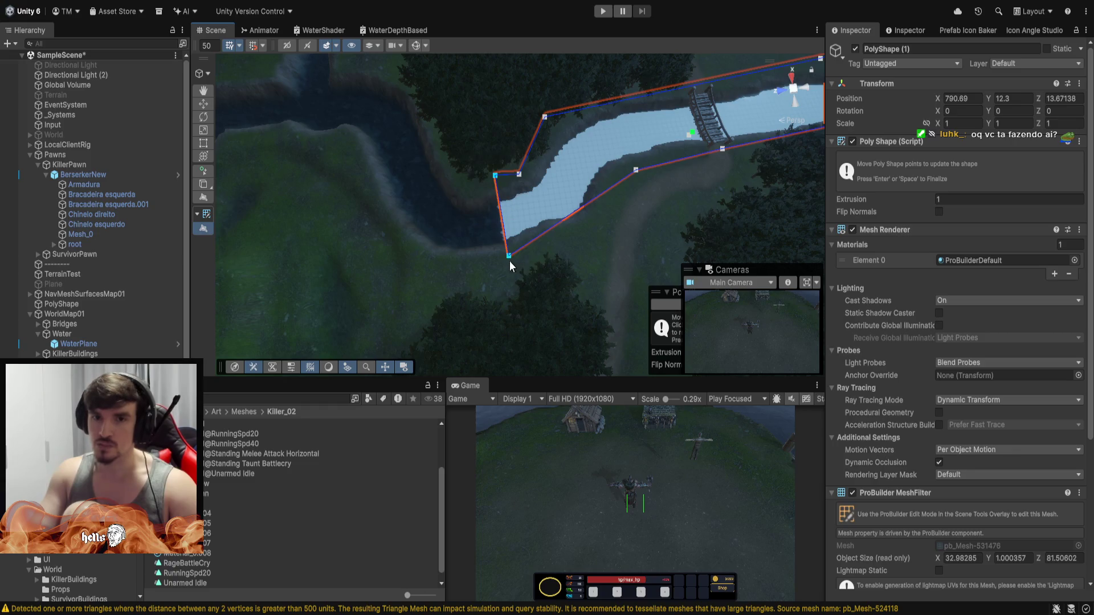
pyautogui.moveTo(508, 257)
pyautogui.mouseDown()
pyautogui.moveTo(400, 266)
pyautogui.moveTo(423, 264)
pyautogui.mouseUp()
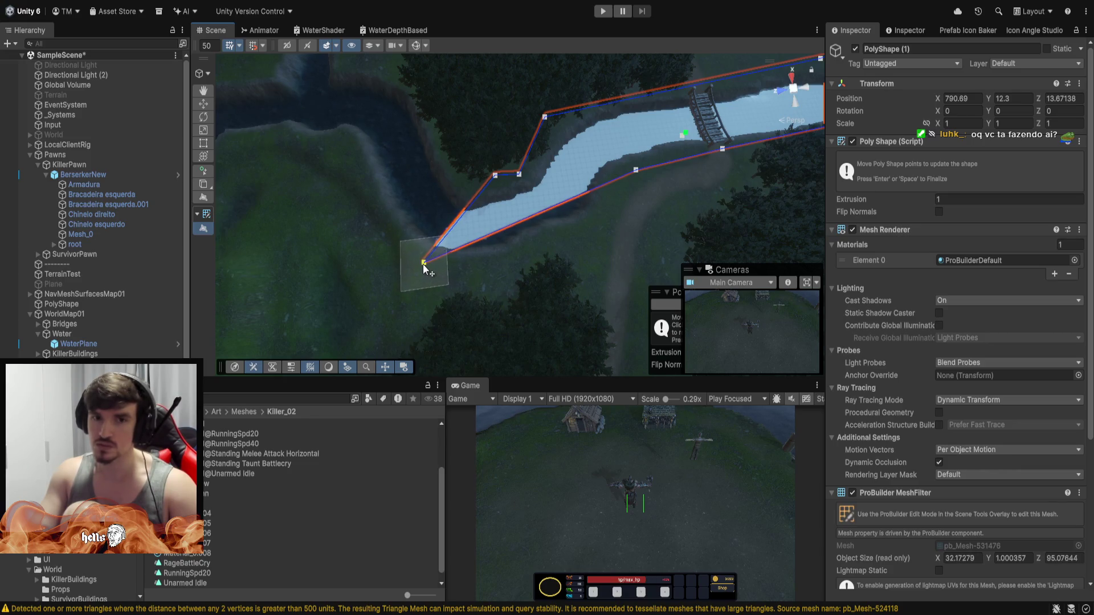
pyautogui.moveTo(634, 172)
pyautogui.mouseDown()
pyautogui.moveTo(623, 221)
pyautogui.moveTo(559, 238)
pyautogui.moveTo(572, 233)
pyautogui.mouseUp()
pyautogui.click(627, 203)
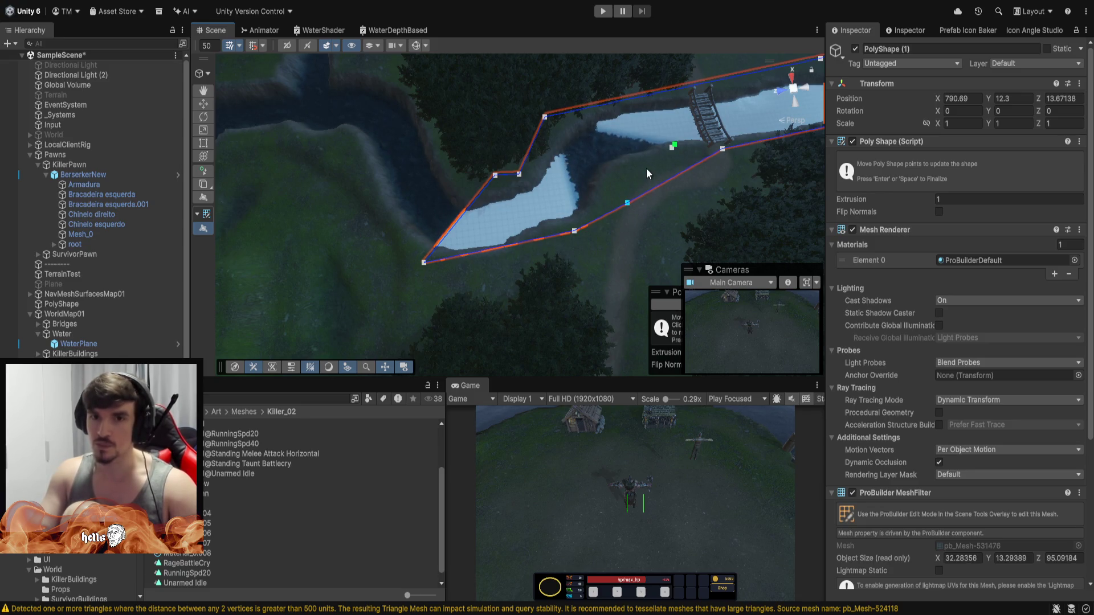
pyautogui.press('BackSpace')
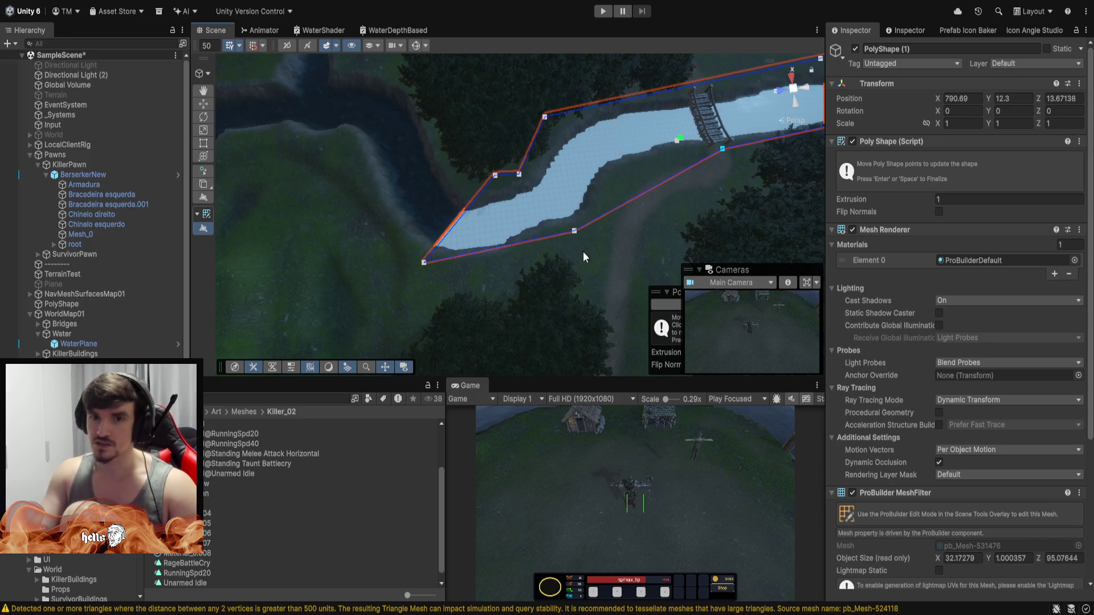
# Try and delete an extra bottom-edge point, then push the lower-left corner and a bottom point onto the banks (about 34.1 by 113.7).
pyautogui.moveTo(582, 251)
pyautogui.mouseDown()
pyautogui.moveTo(629, 236)
pyautogui.moveTo(576, 200)
pyautogui.moveTo(459, 312)
pyautogui.mouseUp()
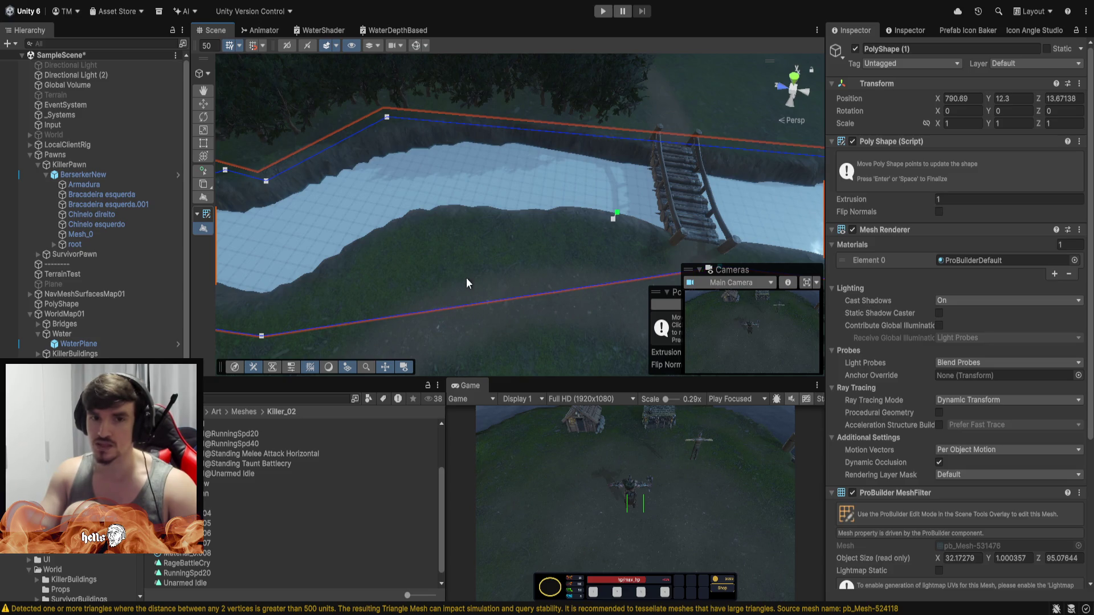
pyautogui.moveTo(438, 118)
pyautogui.mouseDown()
pyautogui.moveTo(520, 213)
pyautogui.moveTo(485, 222)
pyautogui.moveTo(285, 171)
pyautogui.moveTo(235, 91)
pyautogui.moveTo(434, 185)
pyautogui.moveTo(618, 234)
pyautogui.mouseUp()
pyautogui.click(568, 225)
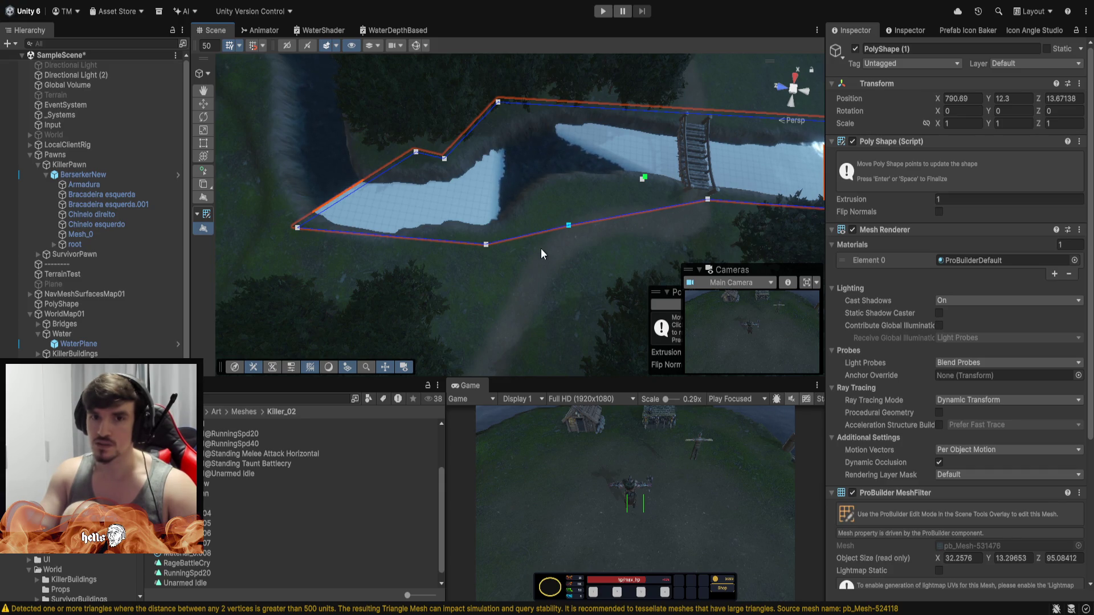
pyautogui.moveTo(568, 226)
pyautogui.mouseDown()
pyautogui.moveTo(661, 222)
pyautogui.moveTo(655, 188)
pyautogui.moveTo(613, 262)
pyautogui.moveTo(579, 279)
pyautogui.moveTo(613, 316)
pyautogui.moveTo(599, 228)
pyautogui.moveTo(548, 139)
pyautogui.moveTo(577, 249)
pyautogui.mouseUp()
pyautogui.press('Delete')
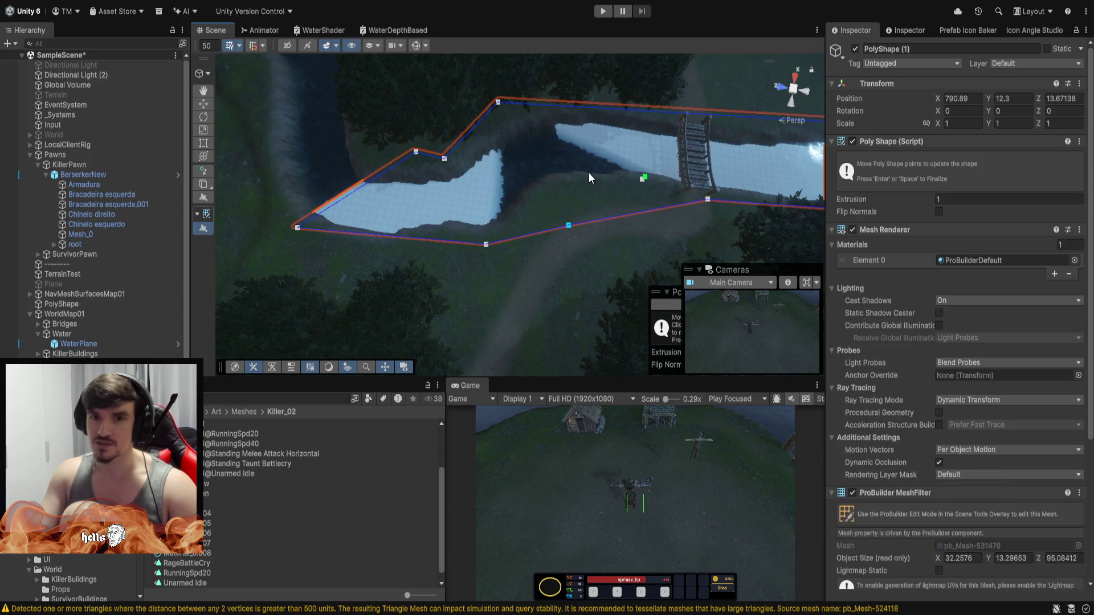
pyautogui.moveTo(586, 173)
pyautogui.mouseDown()
pyautogui.moveTo(556, 183)
pyautogui.moveTo(748, 77)
pyautogui.moveTo(498, 361)
pyautogui.moveTo(456, 270)
pyautogui.mouseUp()
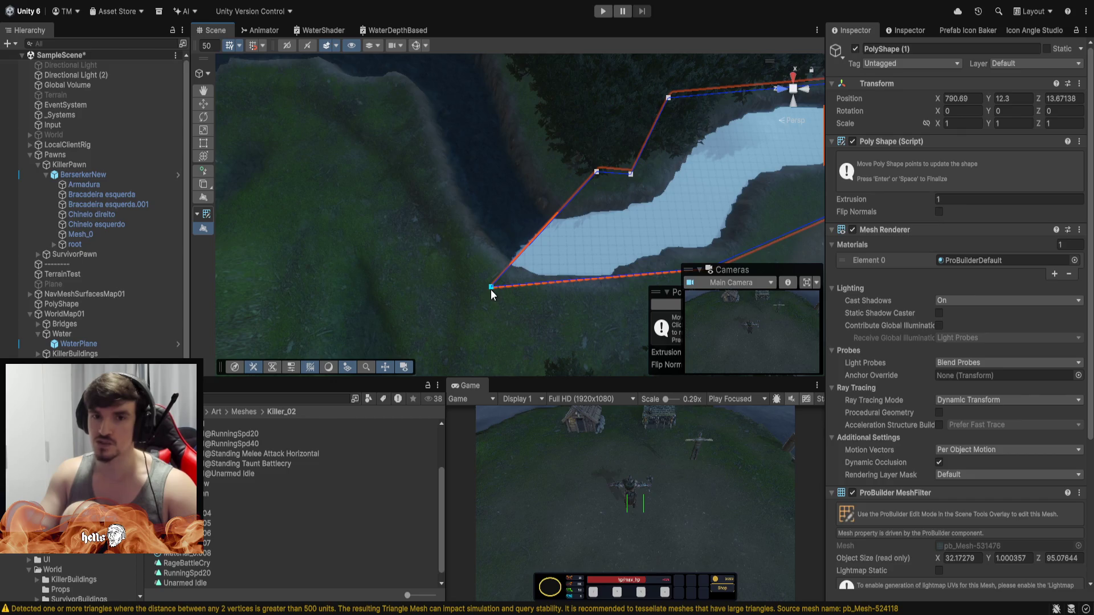
pyautogui.moveTo(490, 287)
pyautogui.mouseDown()
pyautogui.moveTo(441, 229)
pyautogui.moveTo(479, 302)
pyautogui.moveTo(480, 292)
pyautogui.moveTo(510, 297)
pyautogui.moveTo(483, 294)
pyautogui.moveTo(364, 80)
pyautogui.moveTo(356, 87)
pyautogui.mouseUp()
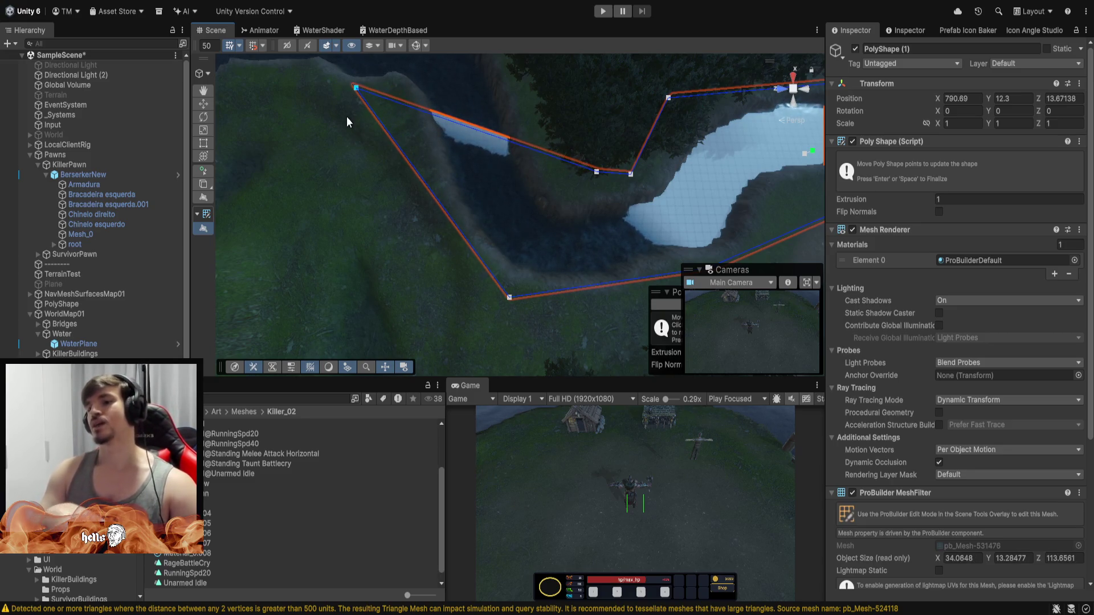
pyautogui.moveTo(610, 203)
pyautogui.mouseDown()
pyautogui.moveTo(707, 76)
pyautogui.moveTo(309, 176)
pyautogui.moveTo(303, 254)
pyautogui.moveTo(352, 238)
pyautogui.moveTo(411, 173)
pyautogui.moveTo(513, 157)
pyautogui.mouseUp()
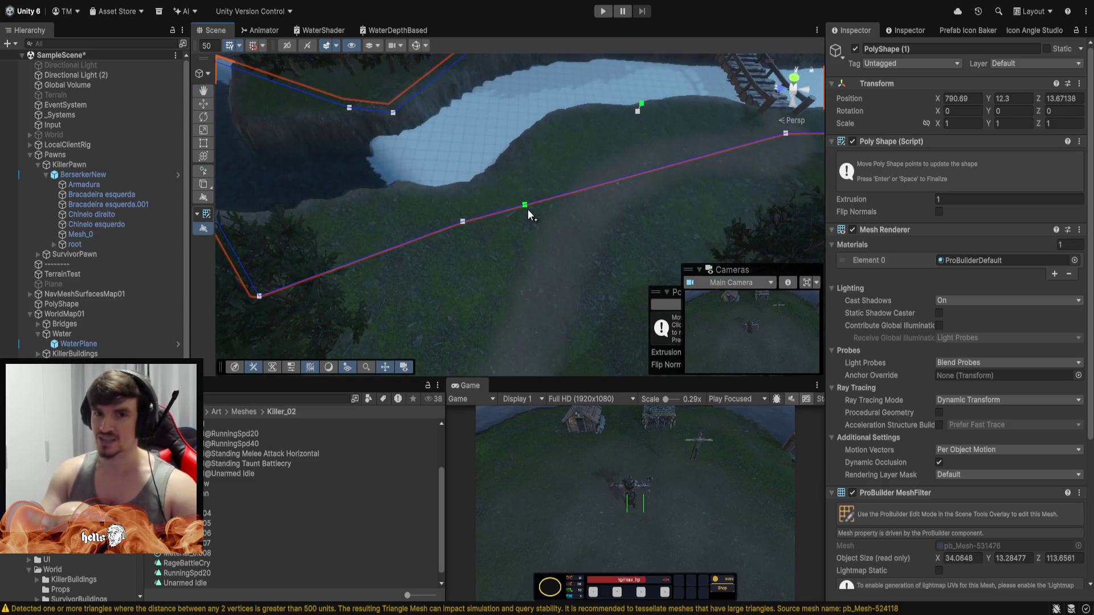
pyautogui.moveTo(526, 208)
pyautogui.mouseDown()
pyautogui.moveTo(548, 204)
pyautogui.moveTo(428, 45)
pyautogui.moveTo(460, 123)
pyautogui.moveTo(566, 192)
pyautogui.moveTo(579, 250)
pyautogui.mouseUp()
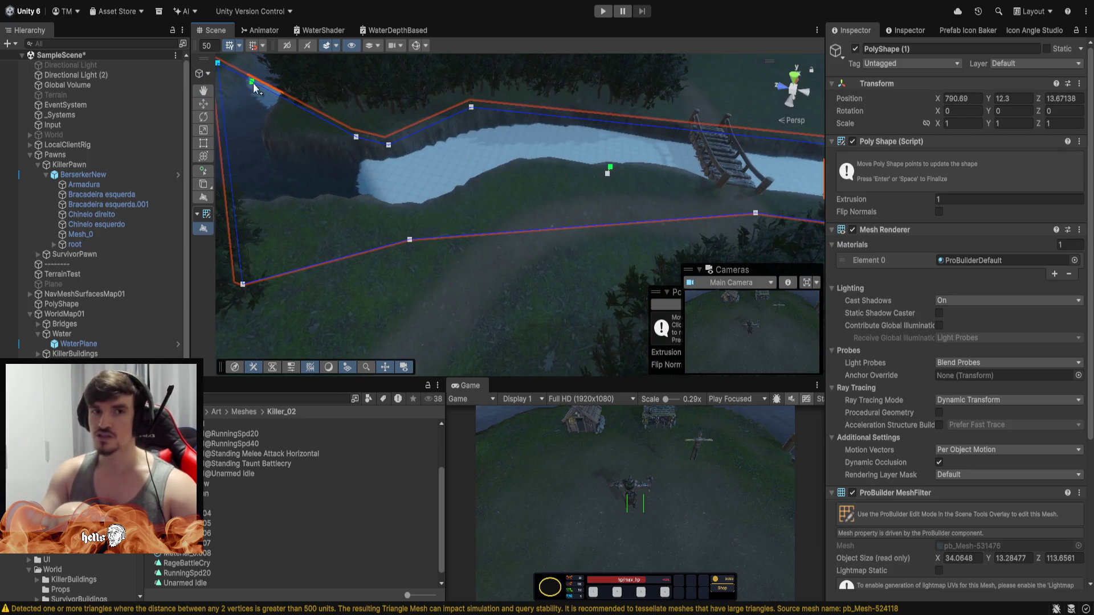
# Drag PolyShape (1) points onto the upper bank and far west along the river, spanning about 46.8 by 136.0 units.
pyautogui.moveTo(431, 217)
pyautogui.mouseDown()
pyautogui.moveTo(410, 166)
pyautogui.moveTo(517, 251)
pyautogui.mouseUp()
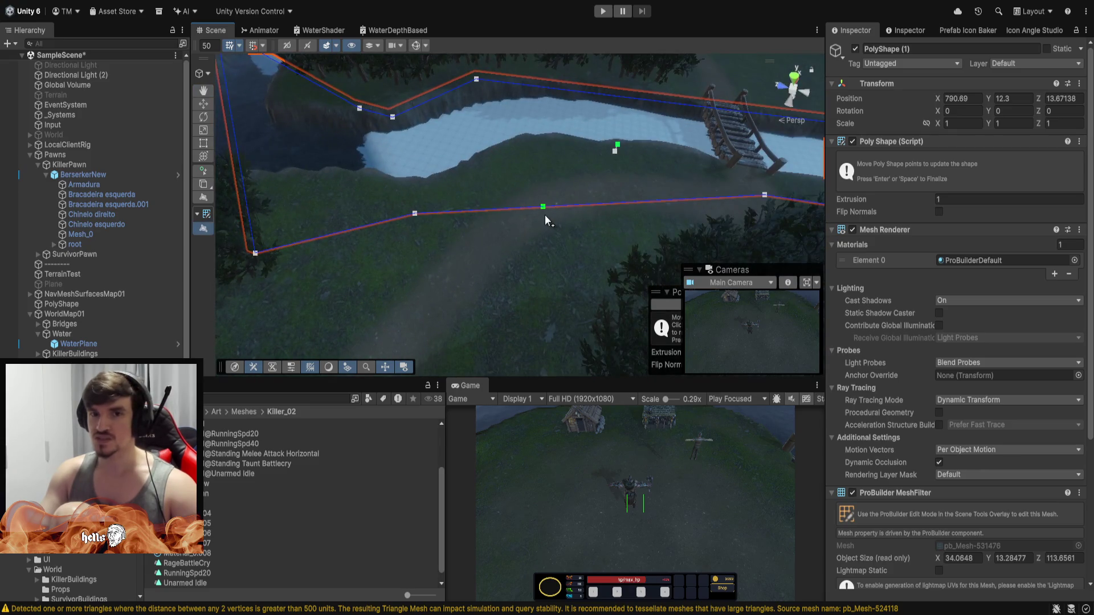
pyautogui.moveTo(547, 217)
pyautogui.mouseDown()
pyautogui.moveTo(402, 110)
pyautogui.moveTo(423, 88)
pyautogui.mouseUp()
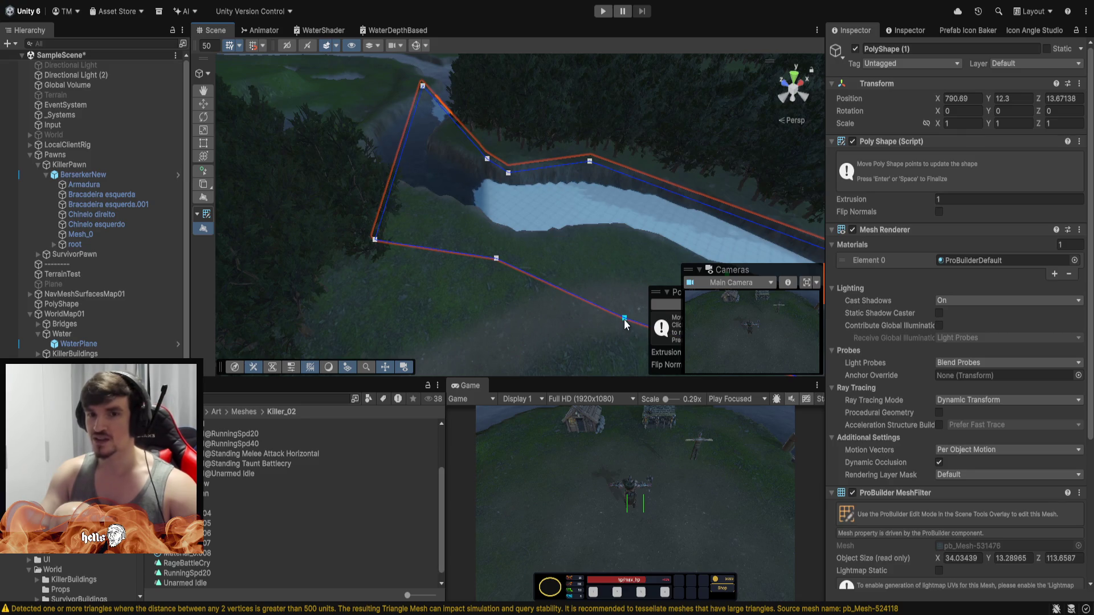
pyautogui.moveTo(624, 323)
pyautogui.mouseDown()
pyautogui.moveTo(606, 327)
pyautogui.moveTo(672, 273)
pyautogui.moveTo(678, 223)
pyautogui.moveTo(622, 258)
pyautogui.moveTo(307, 206)
pyautogui.mouseUp()
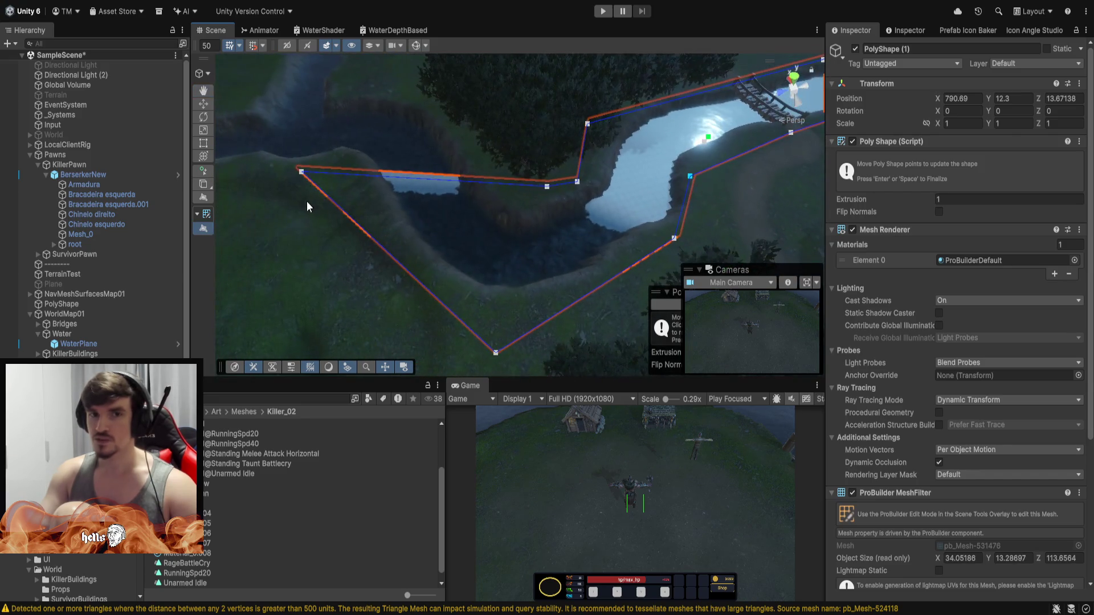
pyautogui.moveTo(545, 190)
pyautogui.mouseDown()
pyautogui.moveTo(364, 65)
pyautogui.moveTo(283, 81)
pyautogui.moveTo(371, 77)
pyautogui.moveTo(358, 78)
pyautogui.mouseUp()
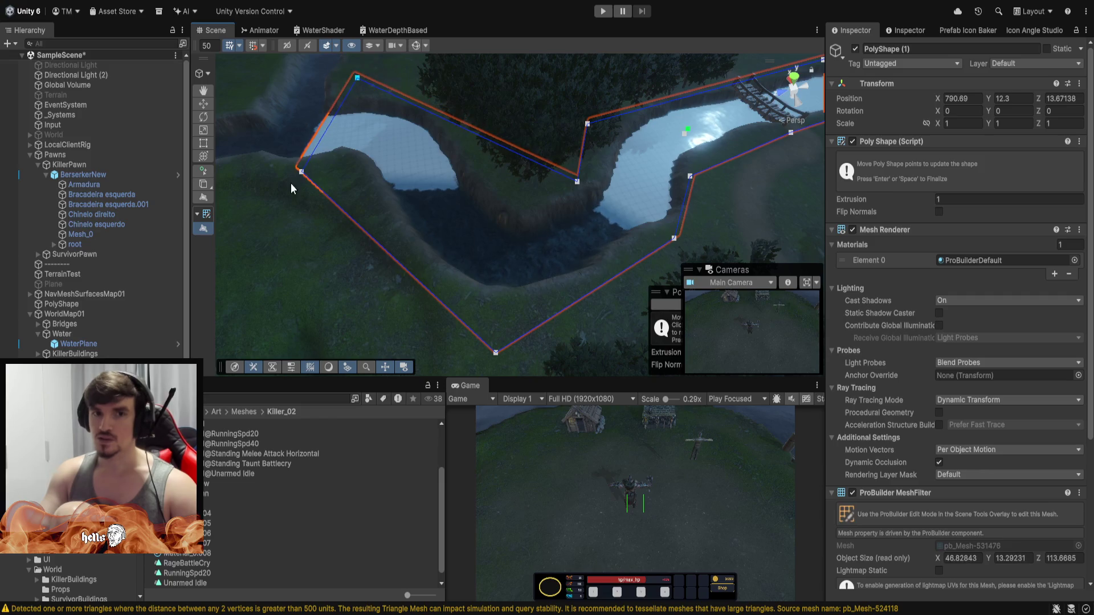
pyautogui.moveTo(309, 181)
pyautogui.mouseDown()
pyautogui.moveTo(371, 139)
pyautogui.moveTo(629, 215)
pyautogui.moveTo(559, 288)
pyautogui.moveTo(555, 212)
pyautogui.mouseUp()
pyautogui.moveTo(463, 231)
pyautogui.mouseDown()
pyautogui.moveTo(359, 249)
pyautogui.moveTo(246, 291)
pyautogui.moveTo(246, 255)
pyautogui.mouseUp()
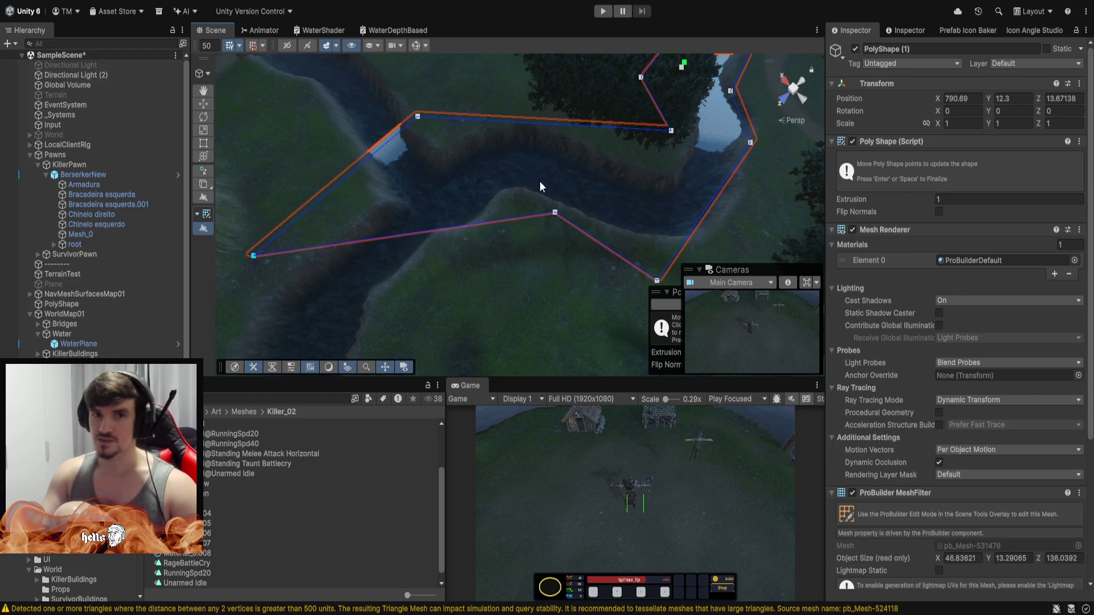
pyautogui.moveTo(547, 131)
pyautogui.mouseDown()
pyautogui.moveTo(549, 121)
pyautogui.moveTo(434, 124)
pyautogui.moveTo(280, 176)
pyautogui.moveTo(378, 188)
pyautogui.moveTo(341, 205)
pyautogui.mouseUp()
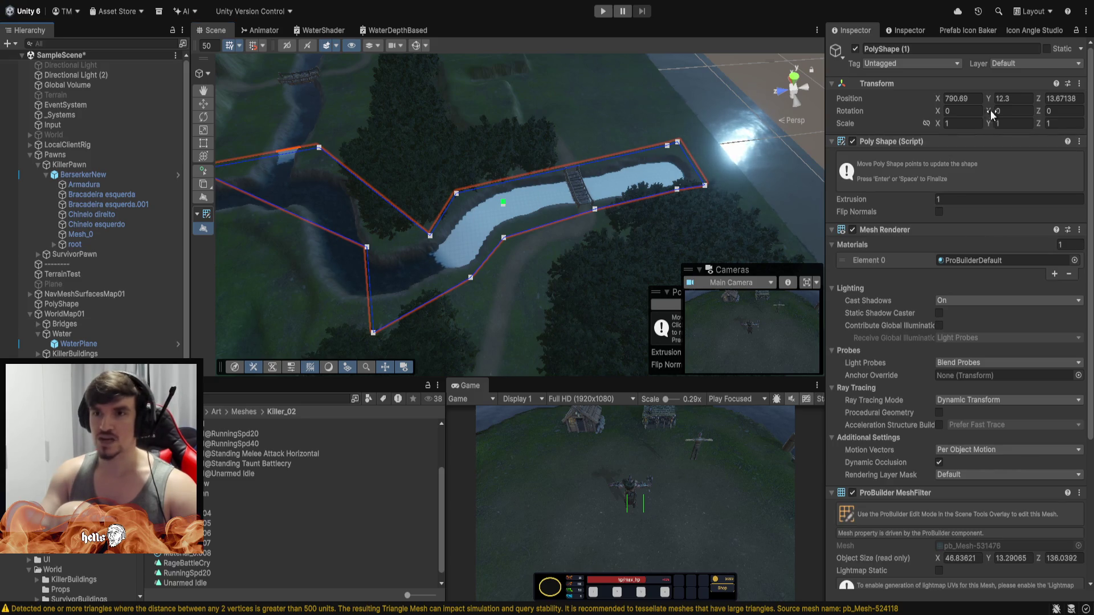
# Raise PolyShape (1)'s Position Y, then delete it and move the view close to the river pond.
pyautogui.moveTo(993, 99)
pyautogui.mouseDown()
pyautogui.moveTo(1082, 99)
pyautogui.moveTo(452, 150)
pyautogui.moveTo(391, 117)
pyautogui.moveTo(662, 63)
pyautogui.moveTo(419, 73)
pyautogui.moveTo(778, 153)
pyautogui.moveTo(630, 164)
pyautogui.moveTo(405, 152)
pyautogui.moveTo(342, 63)
pyautogui.moveTo(781, 118)
pyautogui.moveTo(518, 105)
pyautogui.moveTo(303, 155)
pyautogui.moveTo(422, 244)
pyautogui.moveTo(378, 237)
pyautogui.mouseUp()
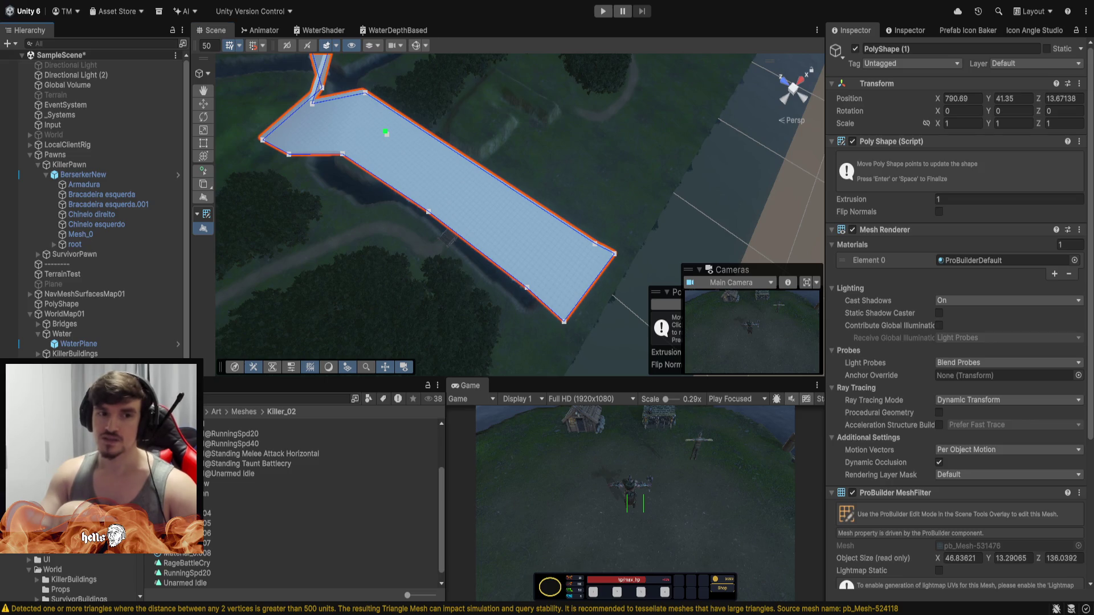
pyautogui.press('Delete')
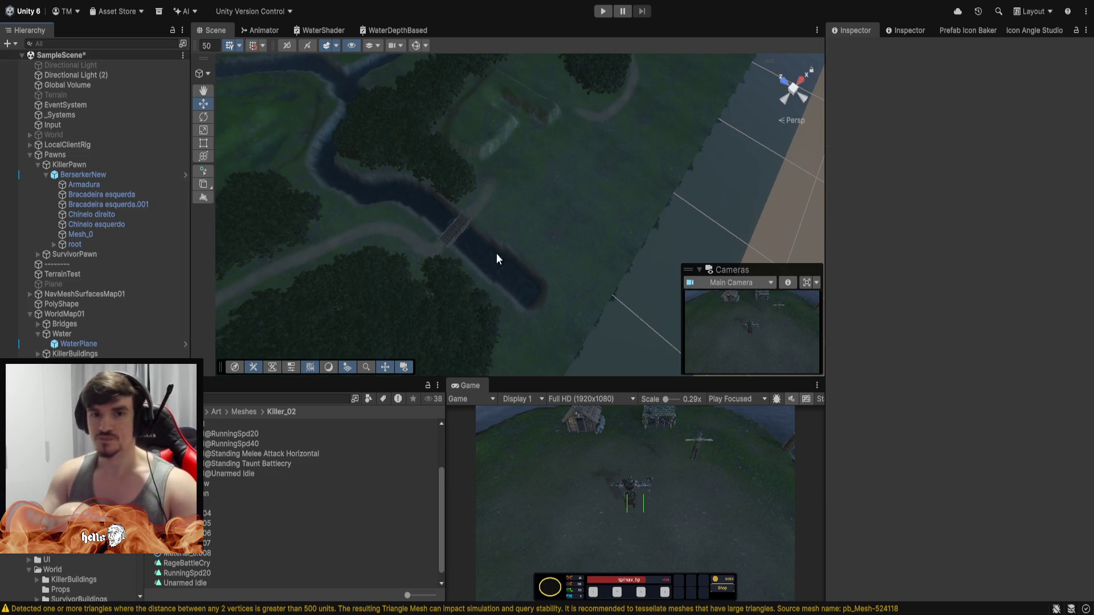
pyautogui.moveTo(648, 222)
pyautogui.mouseDown()
pyautogui.moveTo(483, 244)
pyautogui.moveTo(483, 268)
pyautogui.moveTo(622, 254)
pyautogui.moveTo(572, 257)
pyautogui.moveTo(588, 246)
pyautogui.moveTo(535, 258)
pyautogui.moveTo(429, 230)
pyautogui.mouseUp()
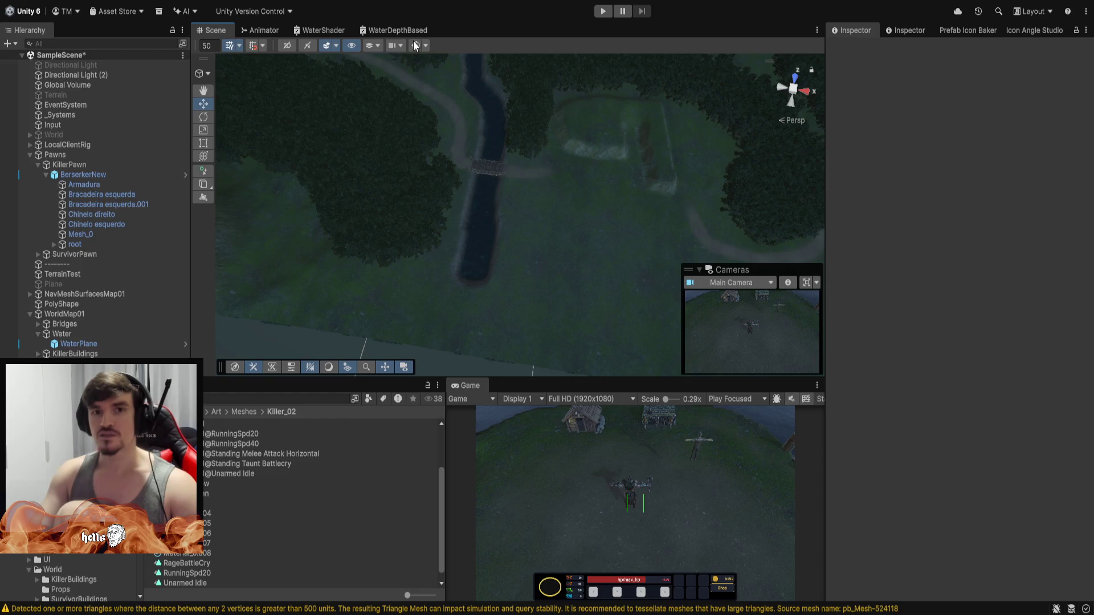
pyautogui.hotkey('ctrl', 'shift', 'k')
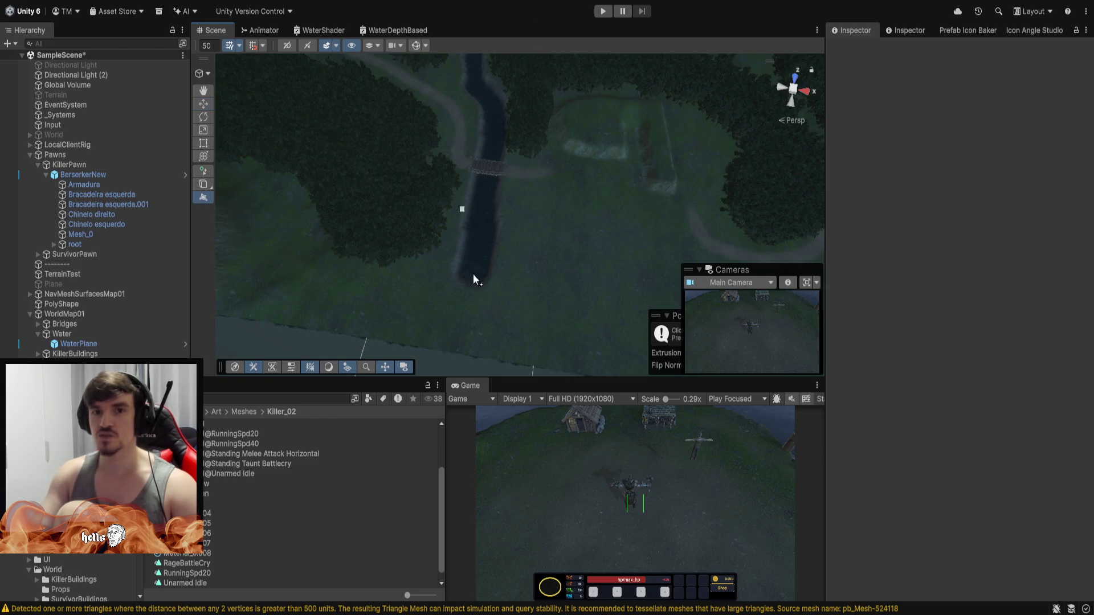
# Angle the view top-down over the terrain, place the first outline point at the river's southern end, and maximize the Scene view.
pyautogui.moveTo(531, 214)
pyautogui.mouseDown()
pyautogui.moveTo(664, 225)
pyautogui.moveTo(774, 252)
pyautogui.moveTo(494, 264)
pyautogui.moveTo(545, 271)
pyautogui.mouseUp()
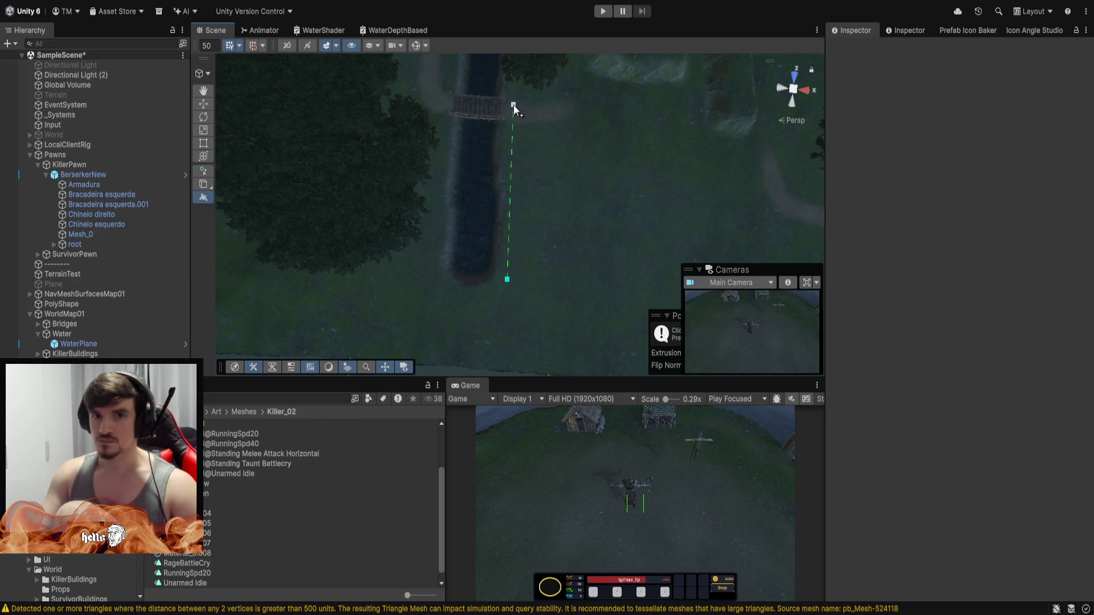
pyautogui.moveTo(524, 89)
pyautogui.mouseDown()
pyautogui.moveTo(557, 49)
pyautogui.moveTo(488, 130)
pyautogui.mouseUp()
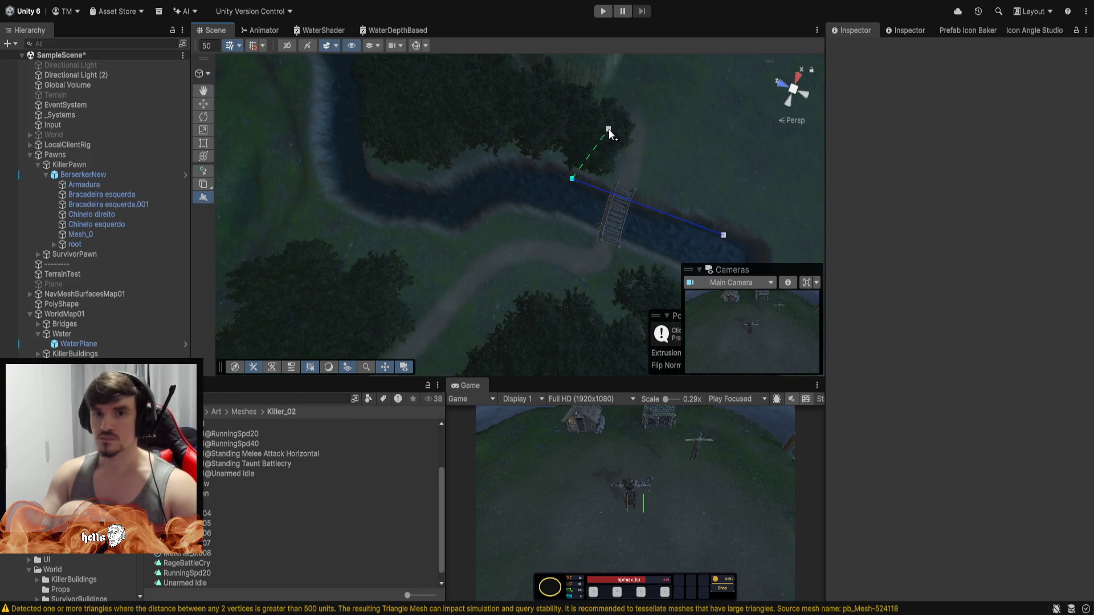
pyautogui.moveTo(365, 174)
pyautogui.mouseDown()
pyautogui.moveTo(695, 161)
pyautogui.moveTo(477, 173)
pyautogui.moveTo(410, 213)
pyautogui.moveTo(484, 172)
pyautogui.moveTo(546, 117)
pyautogui.moveTo(513, 112)
pyautogui.moveTo(525, 146)
pyautogui.moveTo(538, 134)
pyautogui.mouseUp()
pyautogui.moveTo(466, 133); pyautogui.dragTo(488, 160)
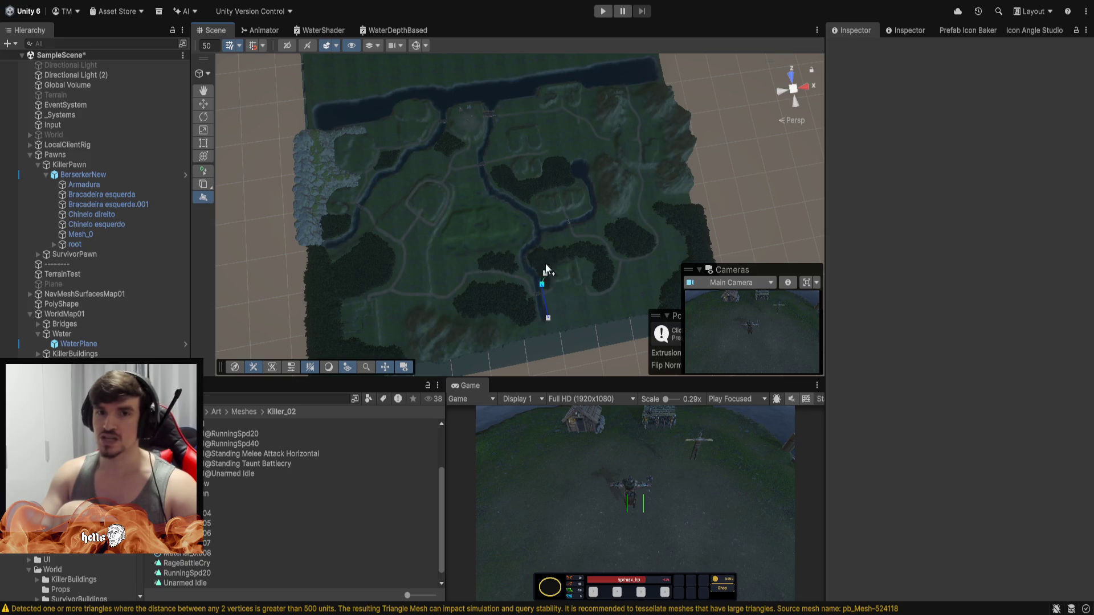
pyautogui.moveTo(545, 268); pyautogui.dragTo(520, 212)
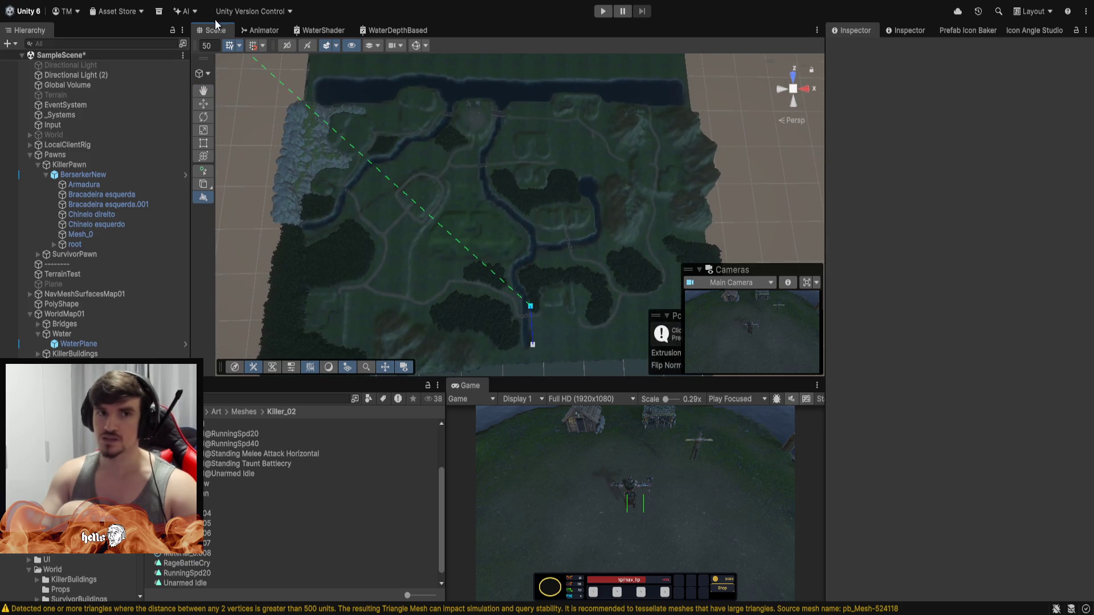
pyautogui.moveTo(524, 250)
pyautogui.mouseDown()
pyautogui.moveTo(543, 275)
pyautogui.moveTo(849, 235)
pyautogui.moveTo(589, 204)
pyautogui.moveTo(561, 190)
pyautogui.moveTo(496, 203)
pyautogui.moveTo(513, 176)
pyautogui.moveTo(513, 225)
pyautogui.moveTo(549, 203)
pyautogui.moveTo(532, 178)
pyautogui.moveTo(539, 118)
pyautogui.moveTo(522, 171)
pyautogui.moveTo(519, 304)
pyautogui.moveTo(518, 222)
pyautogui.moveTo(464, 227)
pyautogui.moveTo(538, 237)
pyautogui.moveTo(516, 225)
pyautogui.mouseUp()
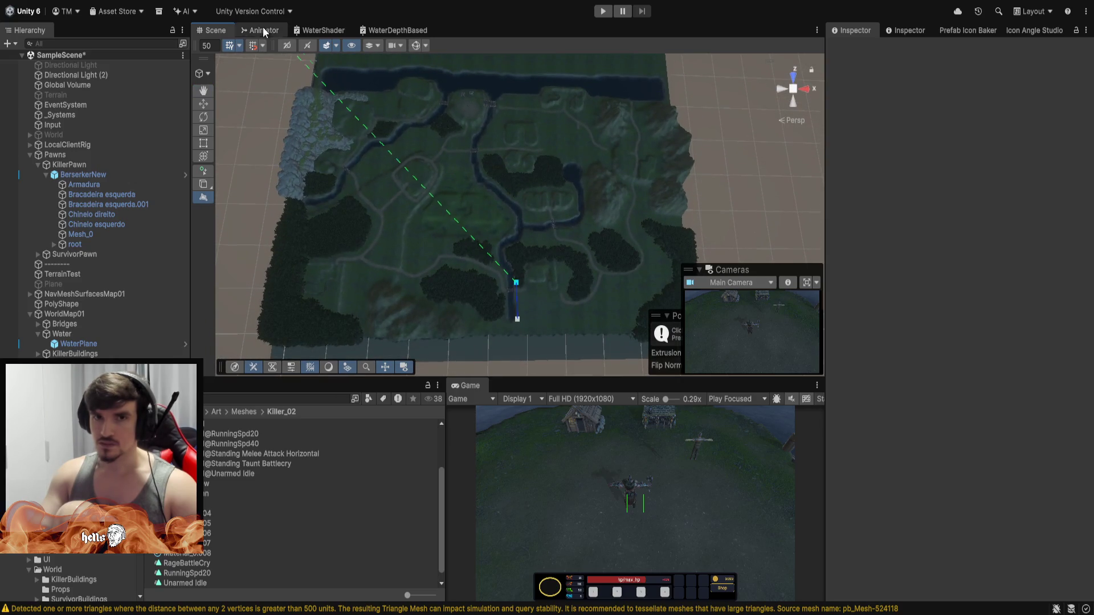
pyautogui.click(515, 278)
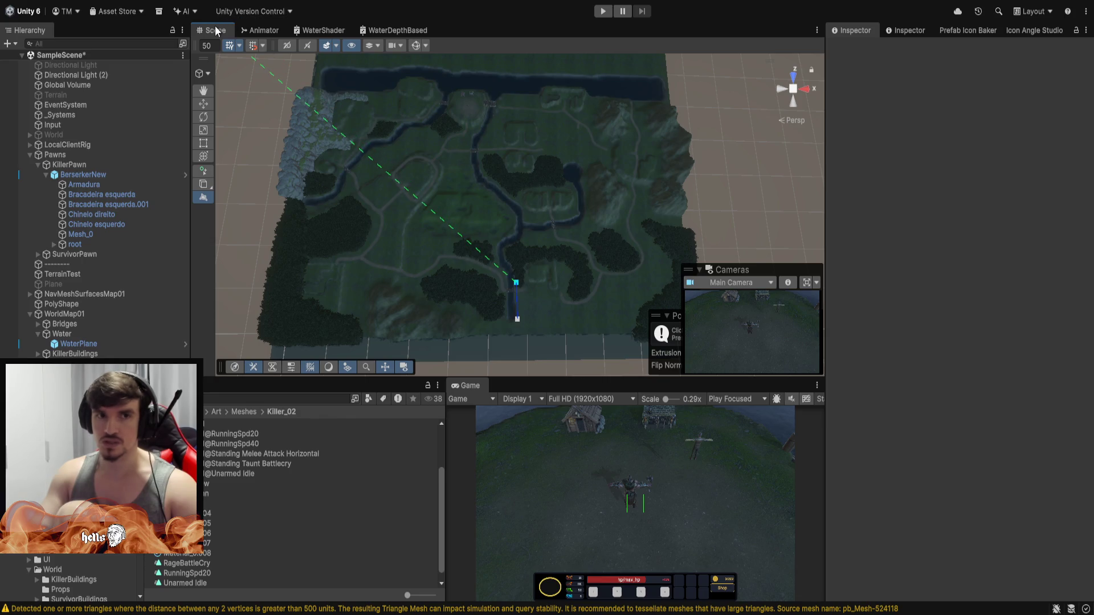
pyautogui.doubleClick(215, 30)
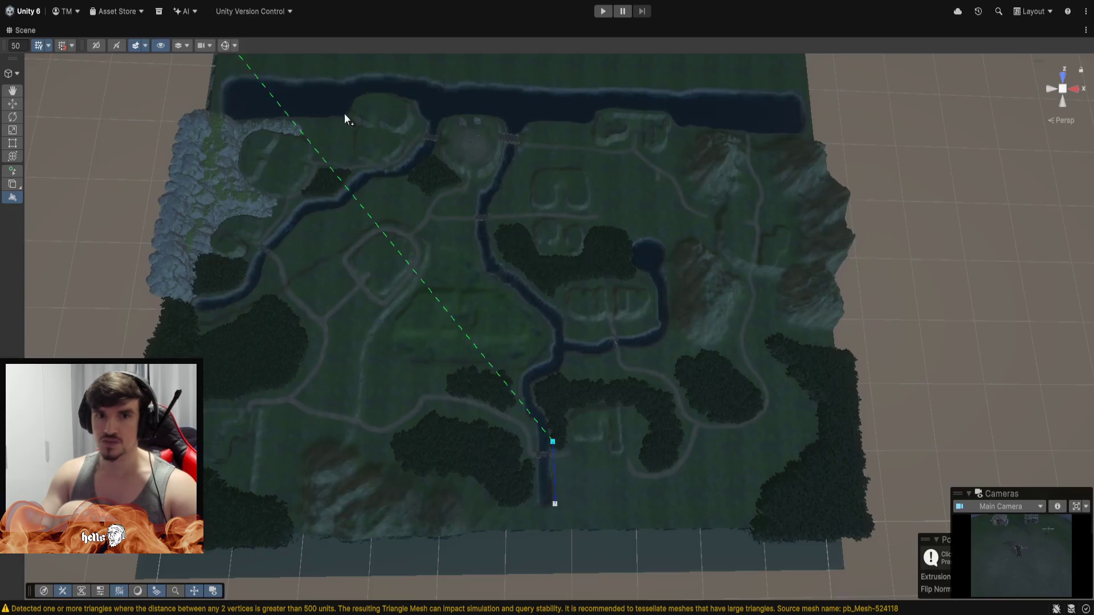
# Trace outline points up the river, around its bend and east toward the pond.
pyautogui.click(549, 411)
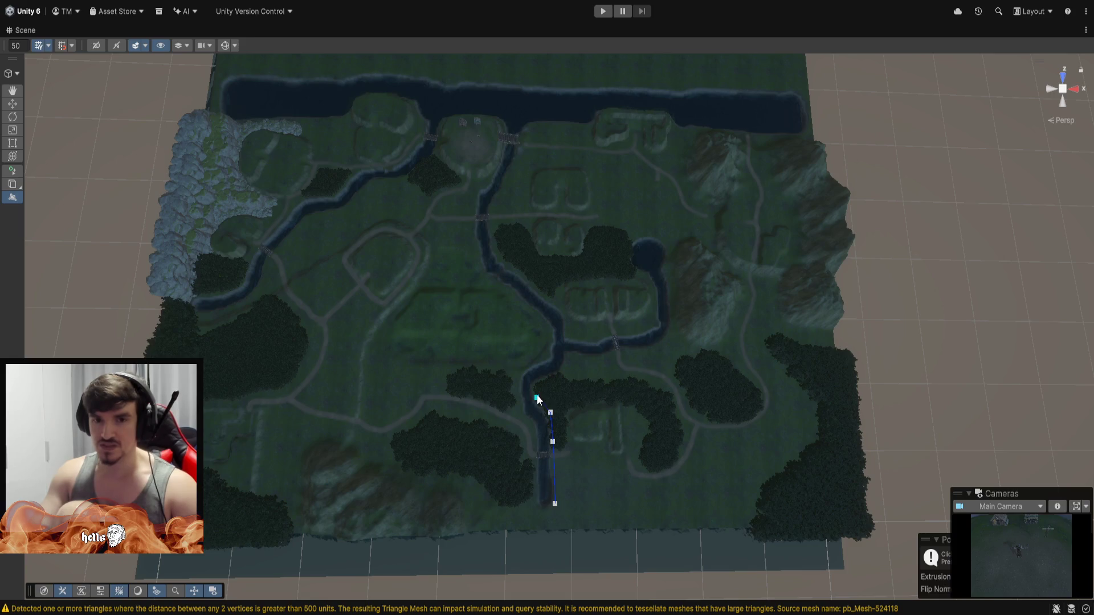
pyautogui.click(536, 393)
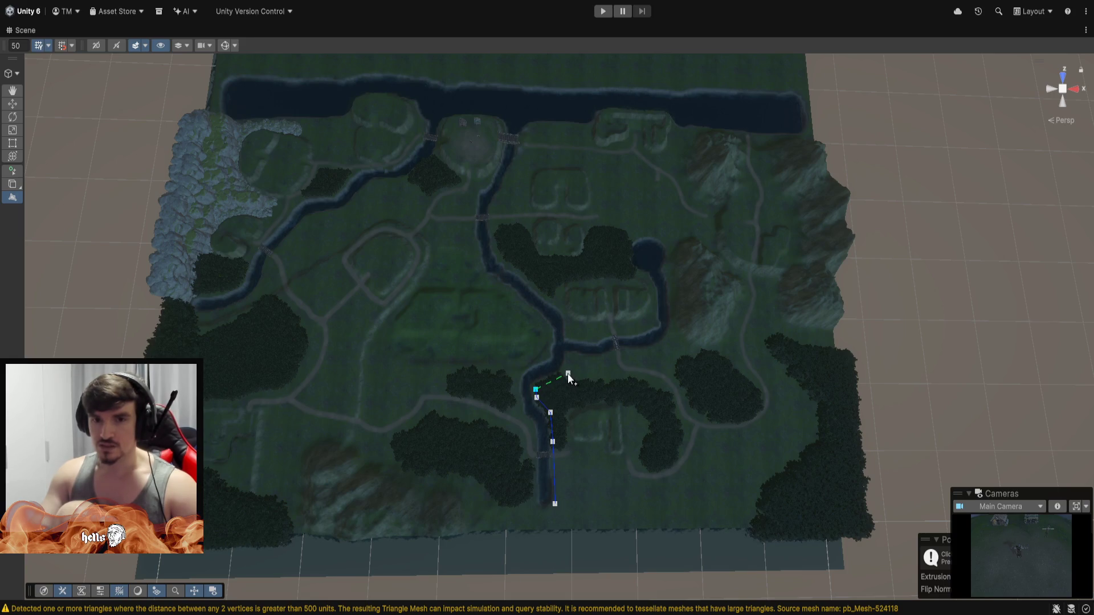
pyautogui.click(568, 373)
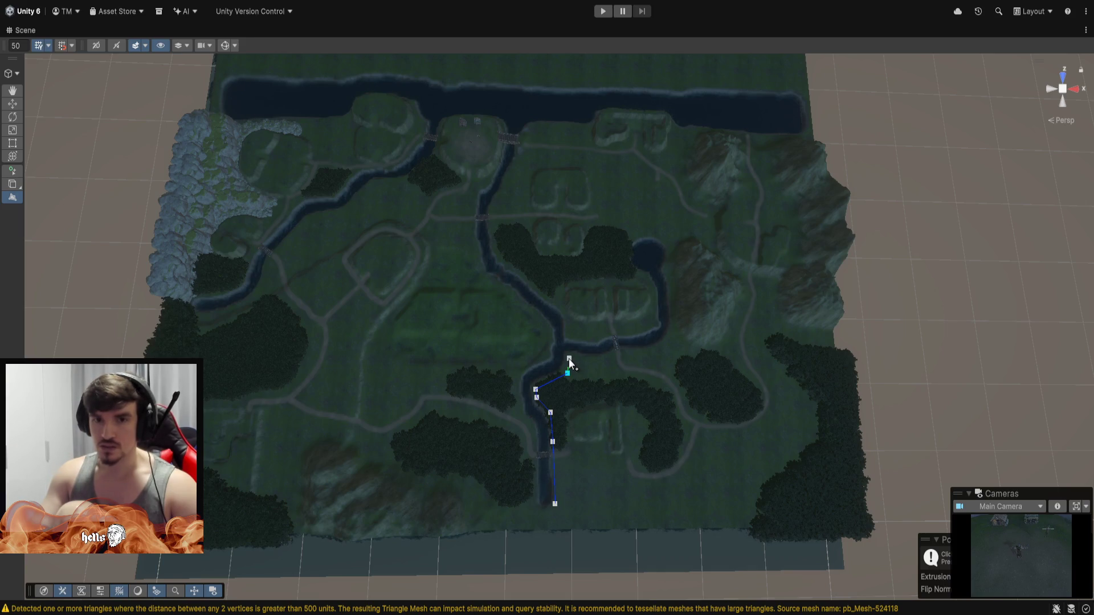
pyautogui.click(568, 358)
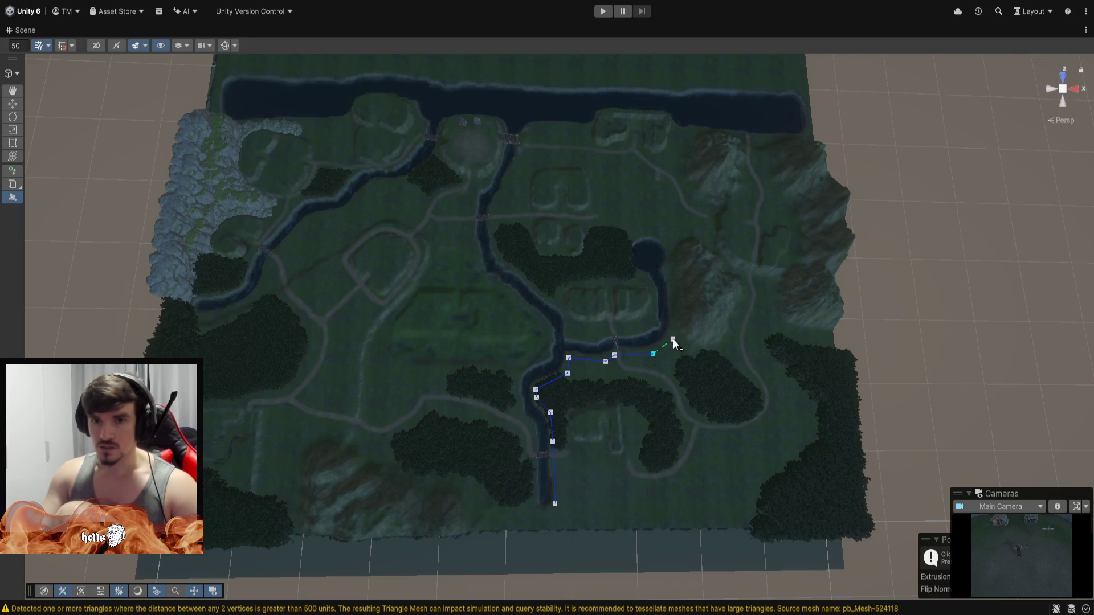
pyautogui.click(676, 321)
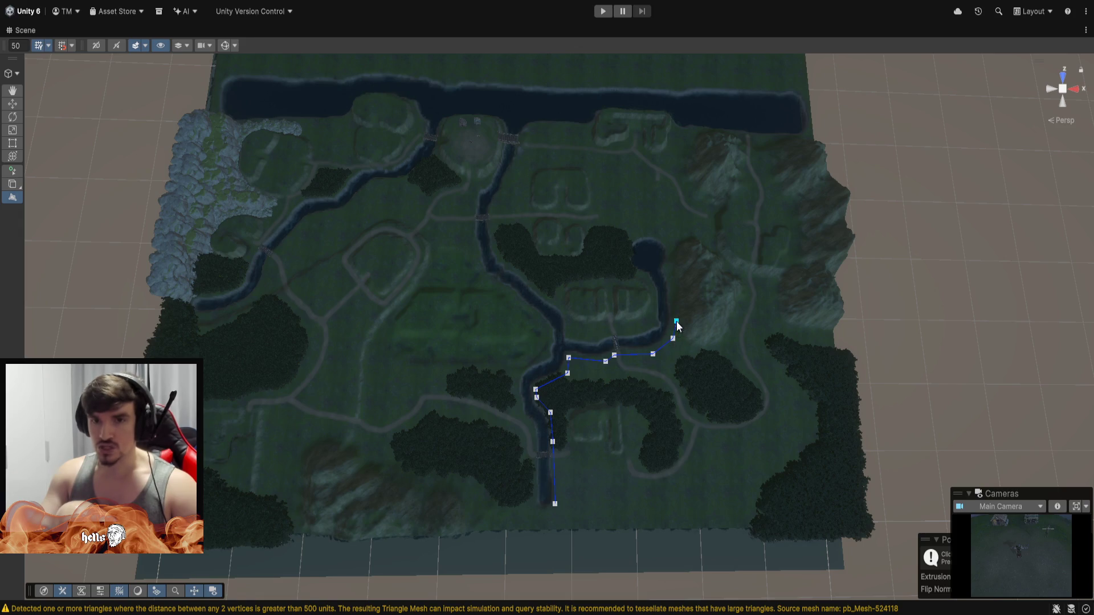
pyautogui.click(672, 274)
pyautogui.moveTo(671, 274); pyautogui.dragTo(669, 264)
# Continue the outline around the pond's eastern, northern and western edges.
pyautogui.click(669, 247)
pyautogui.click(662, 233)
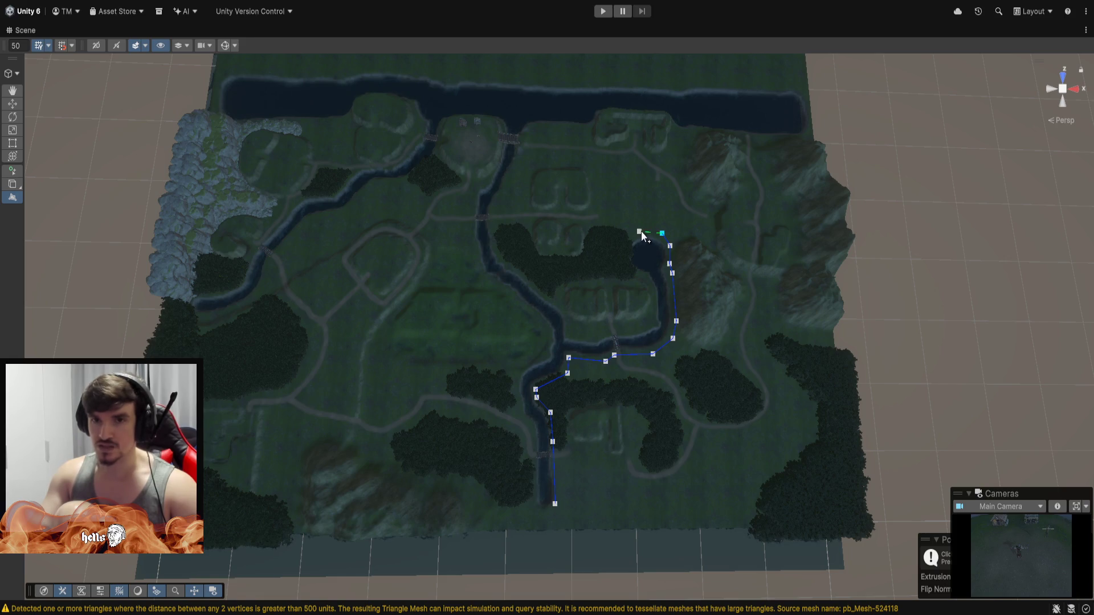
pyautogui.click(640, 230)
pyautogui.click(627, 237)
pyautogui.click(626, 269)
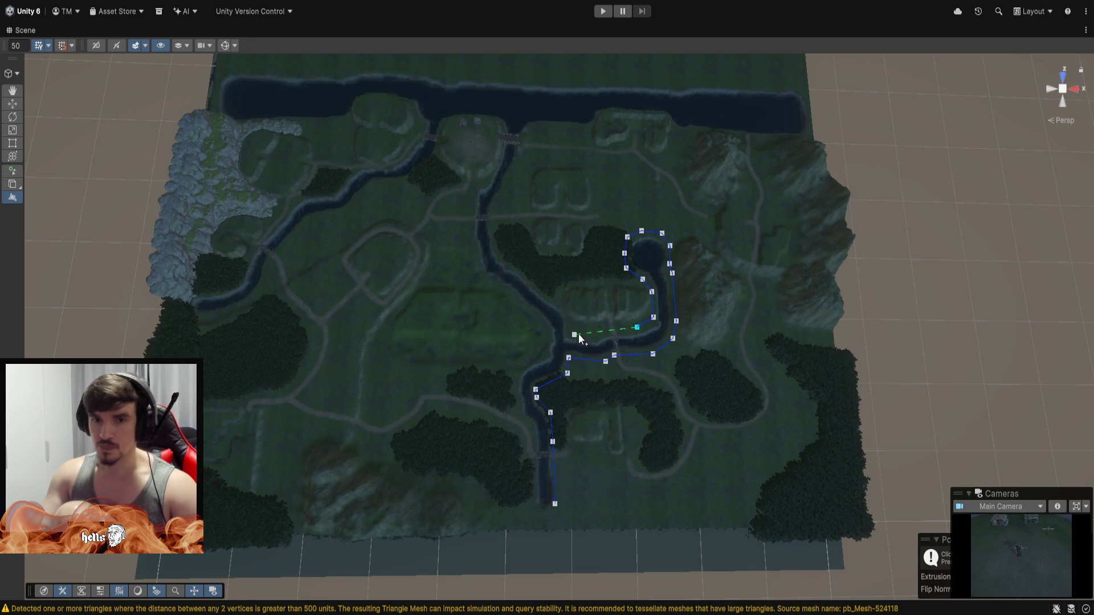
# Bring the outline back along the river's inner bank, then north up the river branch.
pyautogui.click(596, 332)
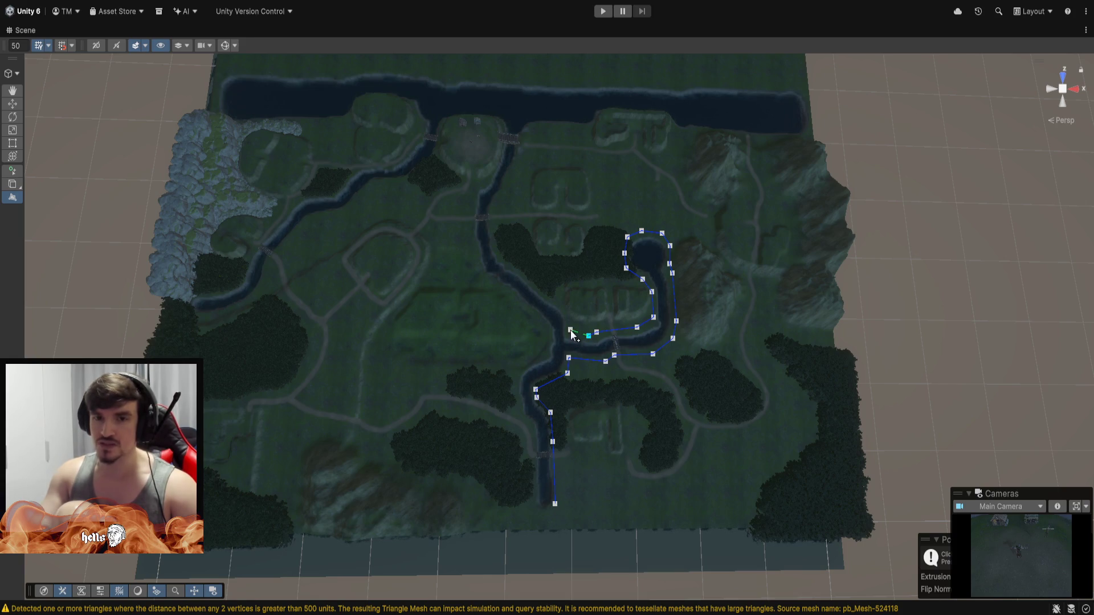
pyautogui.click(570, 330)
pyautogui.click(564, 300)
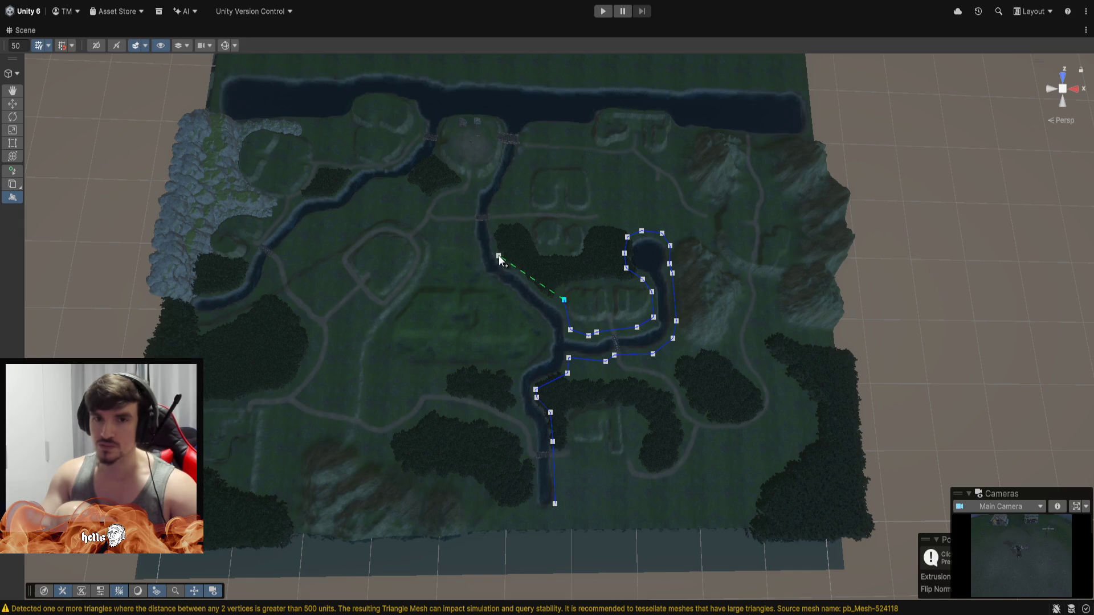
pyautogui.click(502, 254)
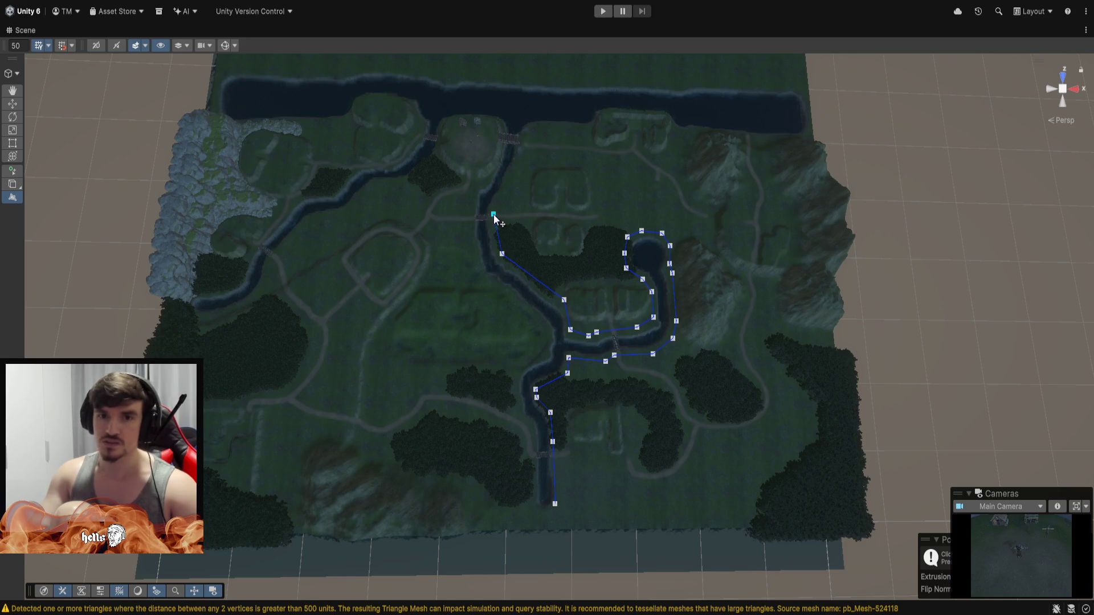
pyautogui.click(512, 172)
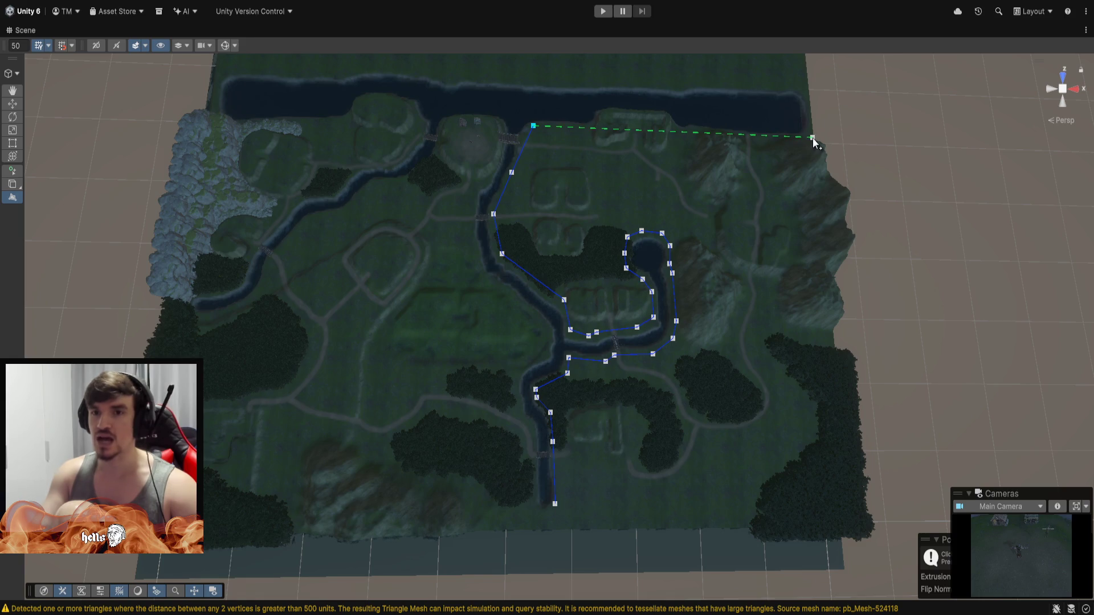
# Extend the outline past the lake's east end, through the map's north-east and north-west corners, and onto the western branch.
pyautogui.click(812, 137)
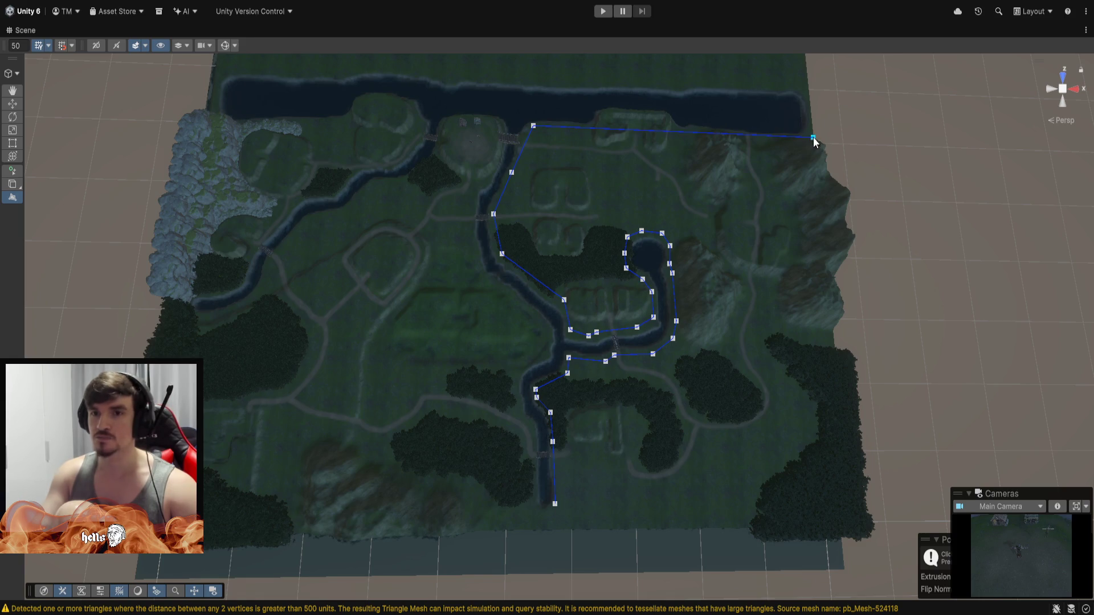
pyautogui.click(807, 86)
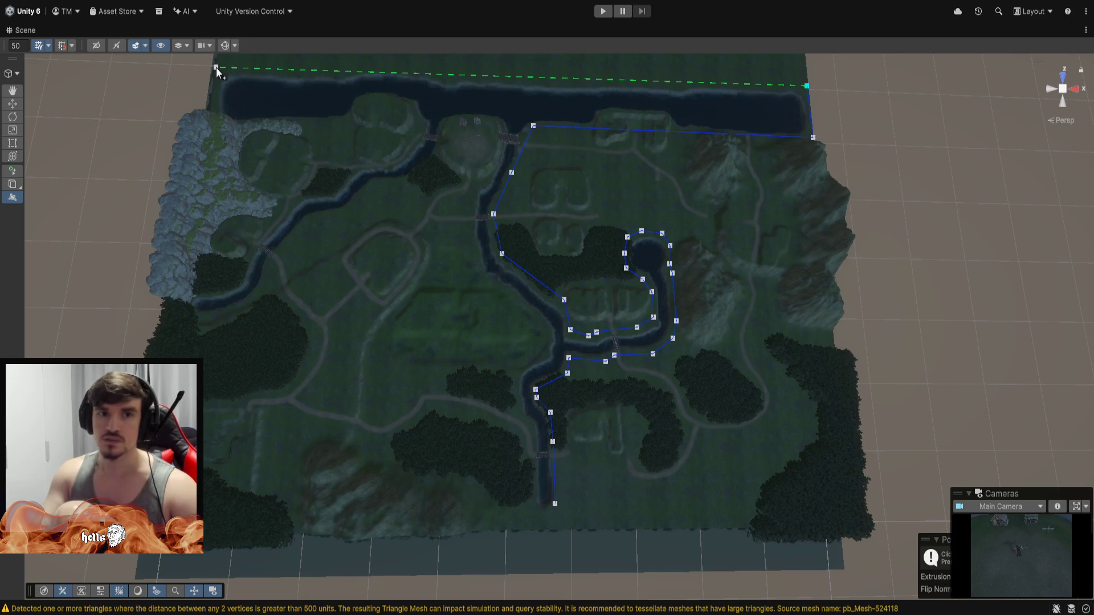
pyautogui.click(216, 67)
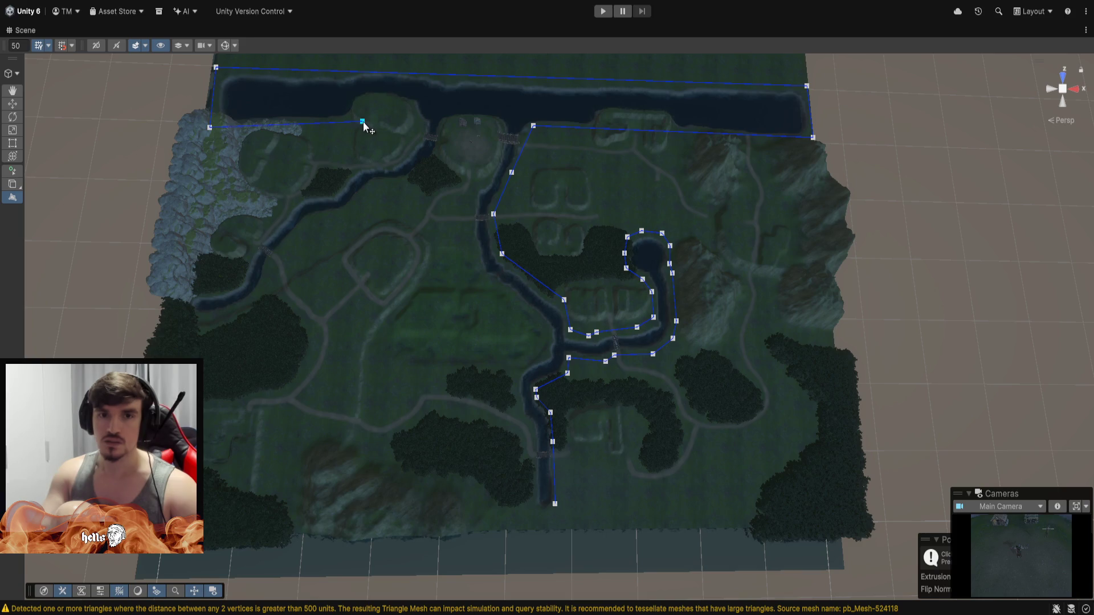
pyautogui.click(409, 109)
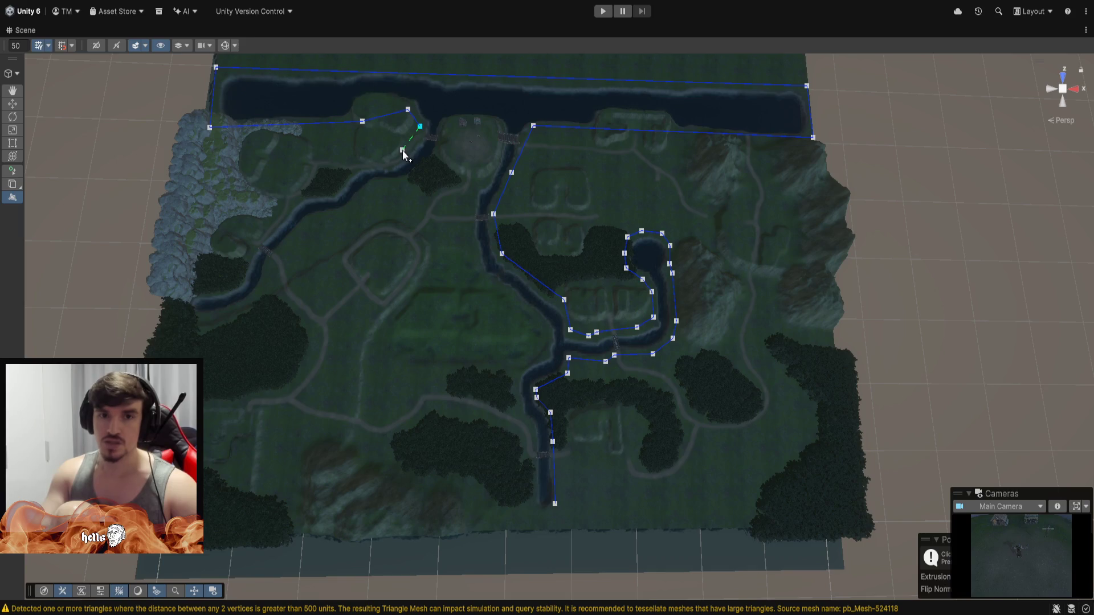
pyautogui.click(351, 167)
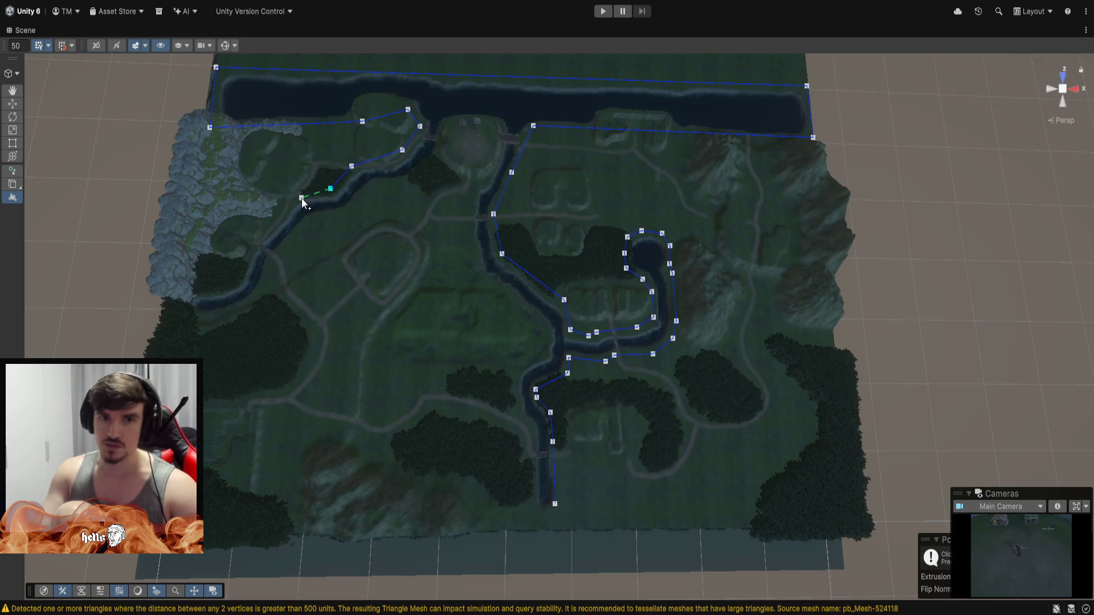
# Place PolyShape points down the western branch's north bank out to its far tip.
pyautogui.click(305, 191)
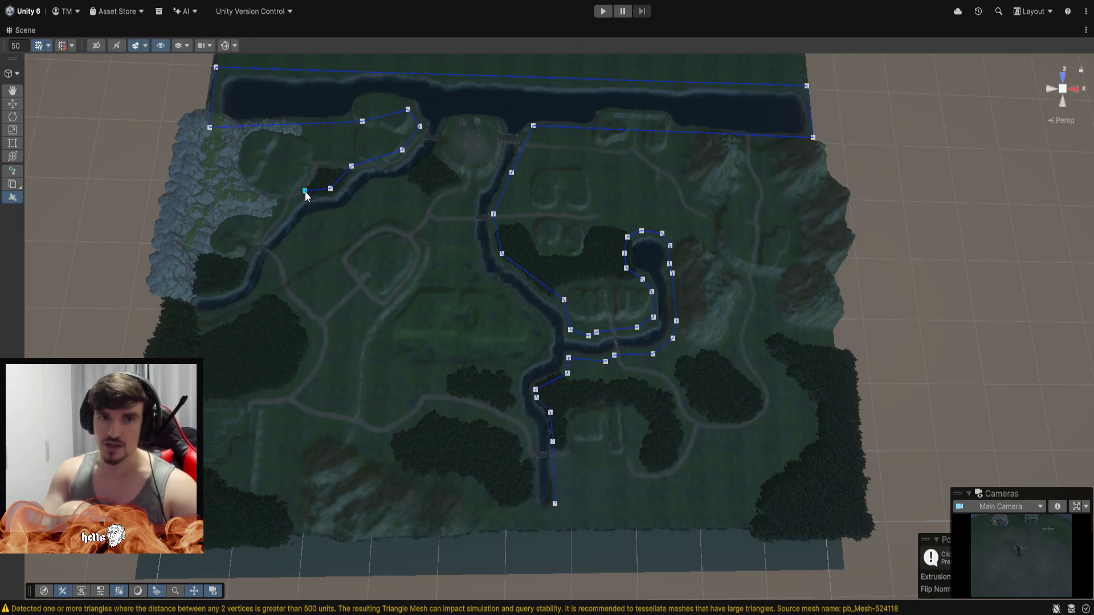
pyautogui.click(268, 231)
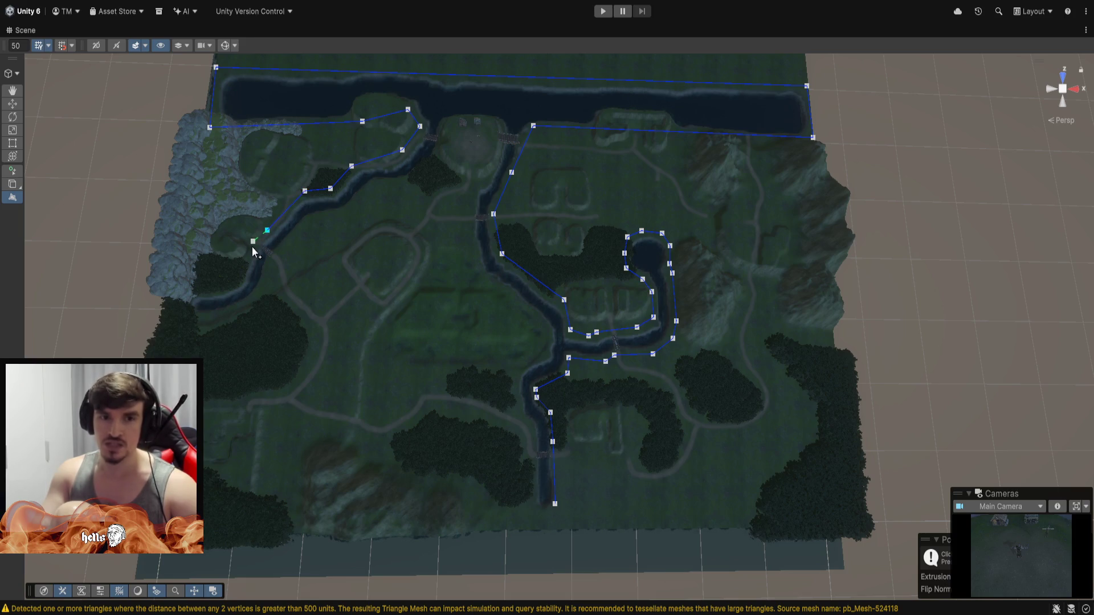
pyautogui.click(245, 254)
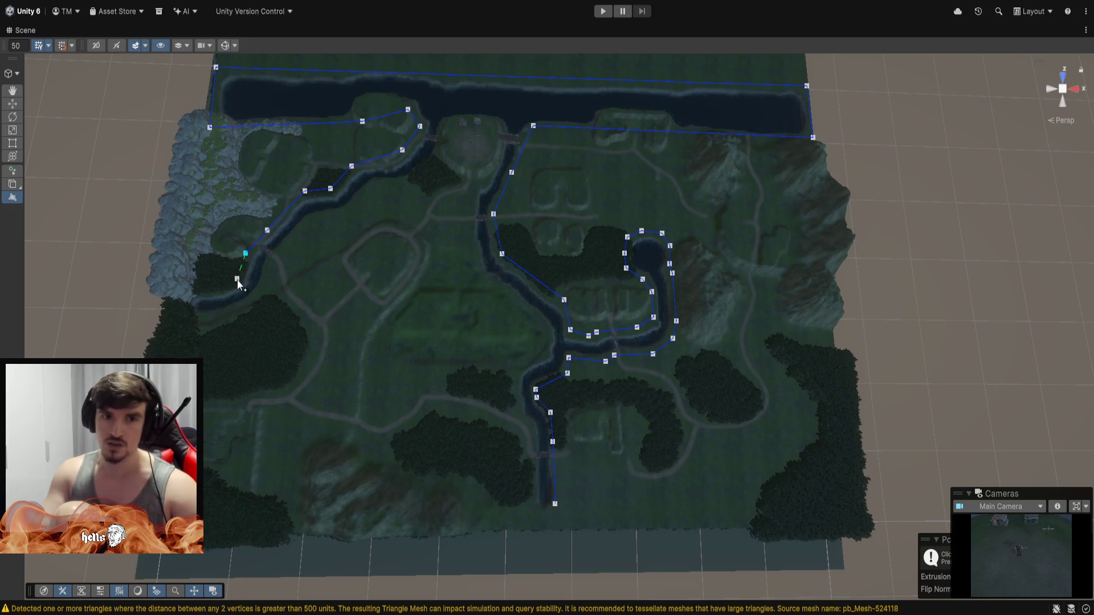
pyautogui.click(237, 280)
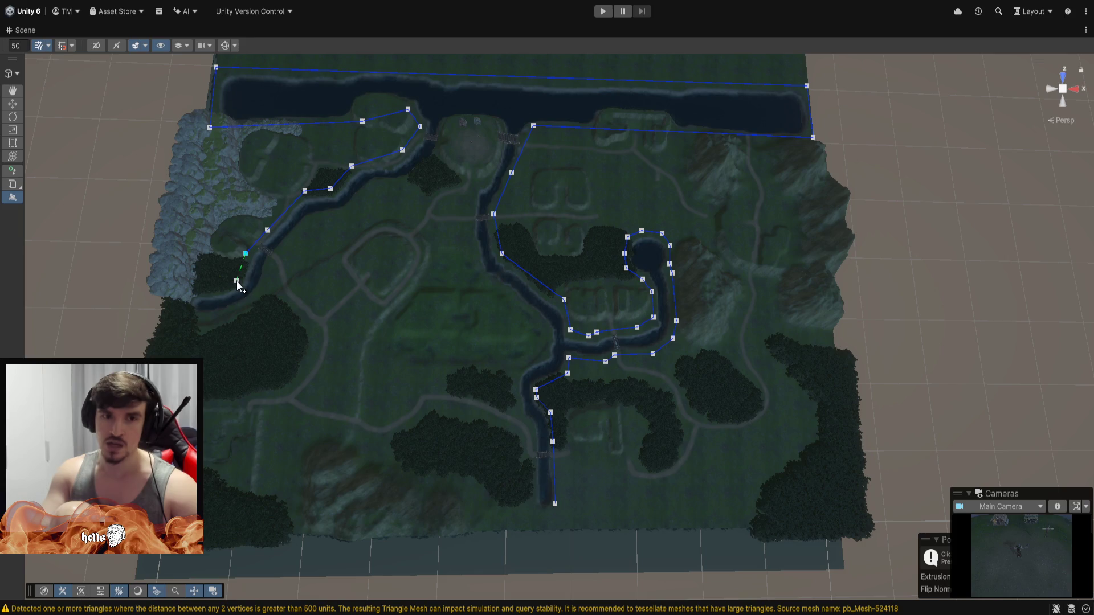
pyautogui.click(201, 289)
pyautogui.click(183, 295)
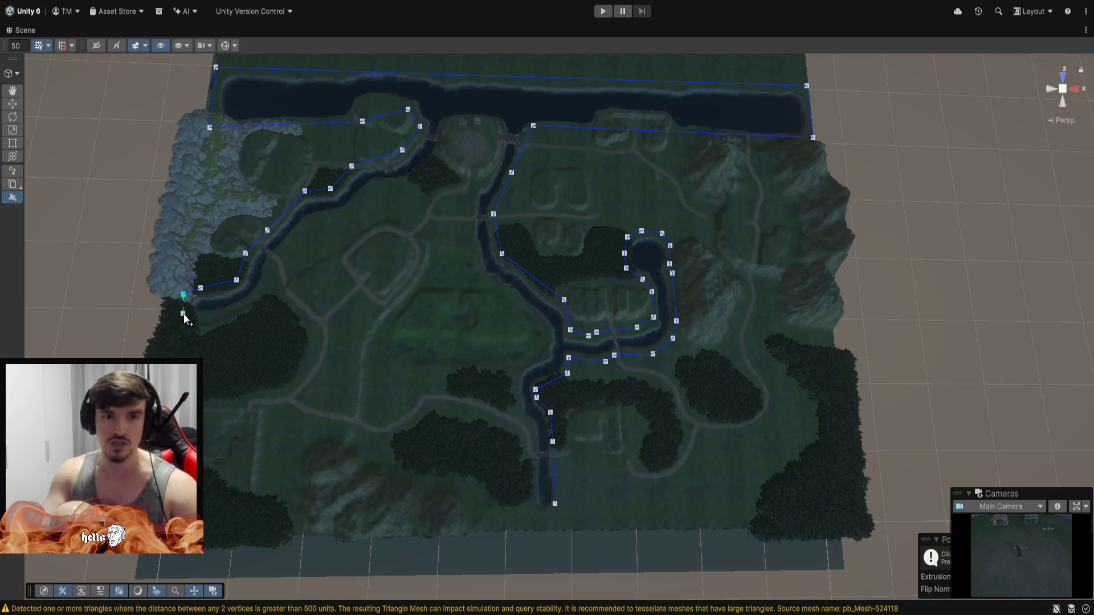
# Wrap the outline around the branch tip and trace its south bank back eastward.
pyautogui.click(183, 314)
pyautogui.click(204, 318)
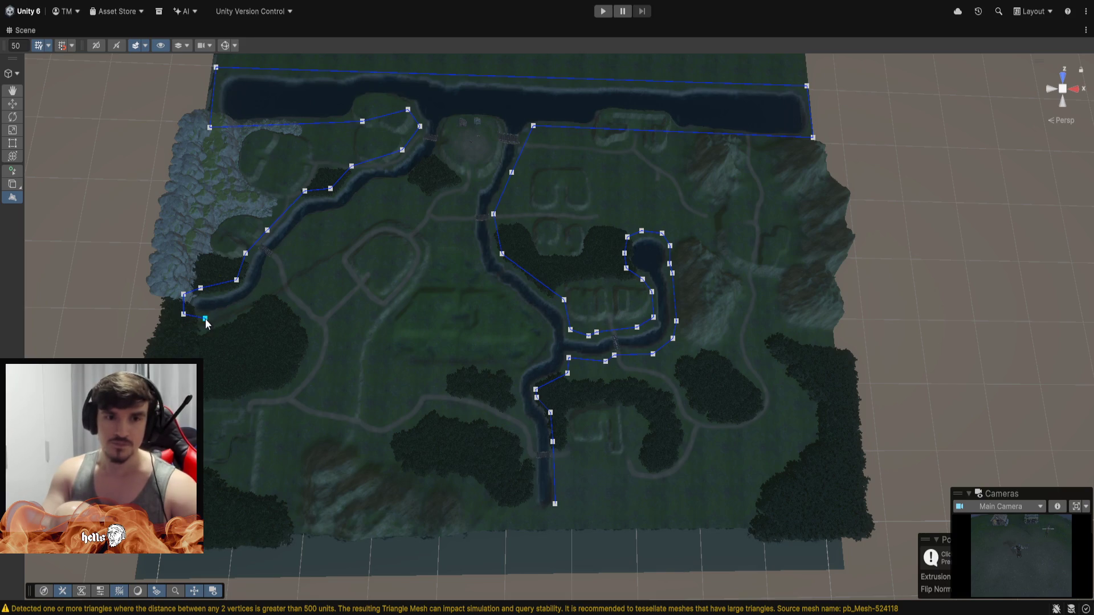
pyautogui.click(243, 310)
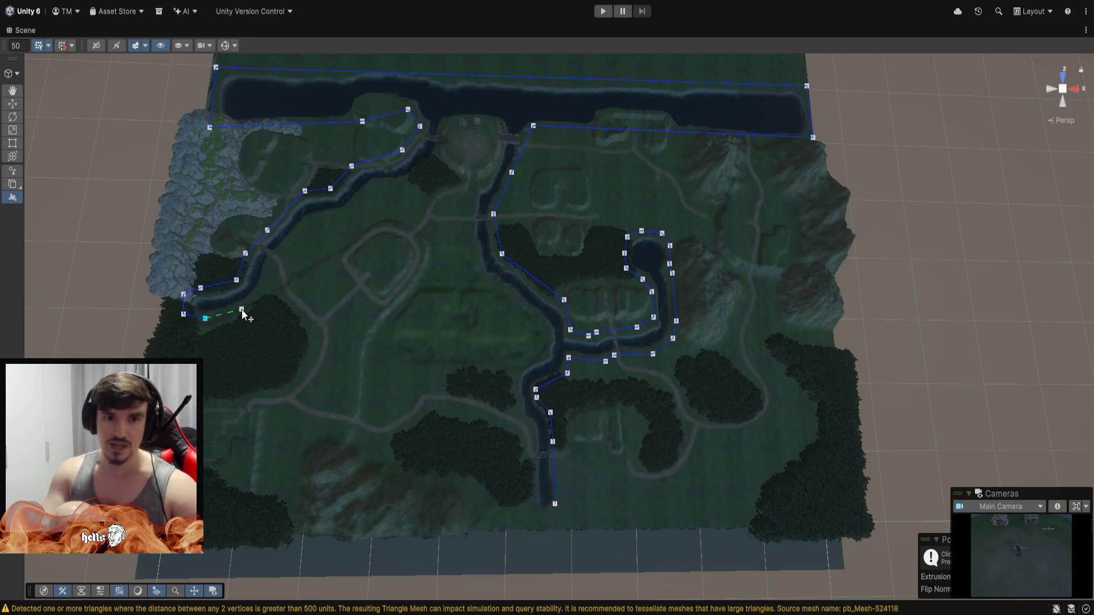
pyautogui.click(266, 291)
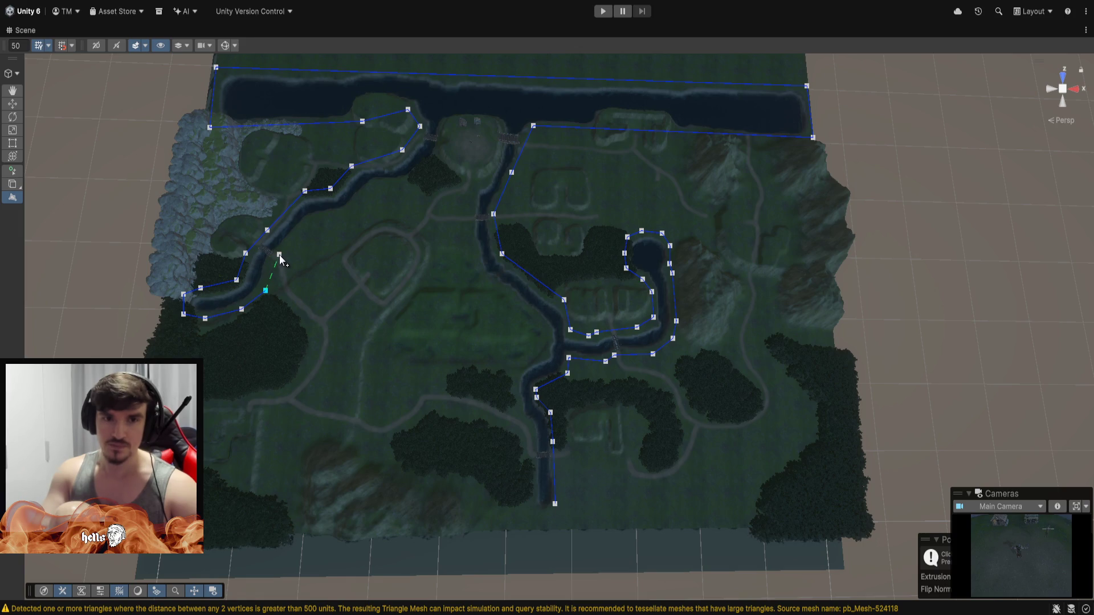
pyautogui.click(281, 254)
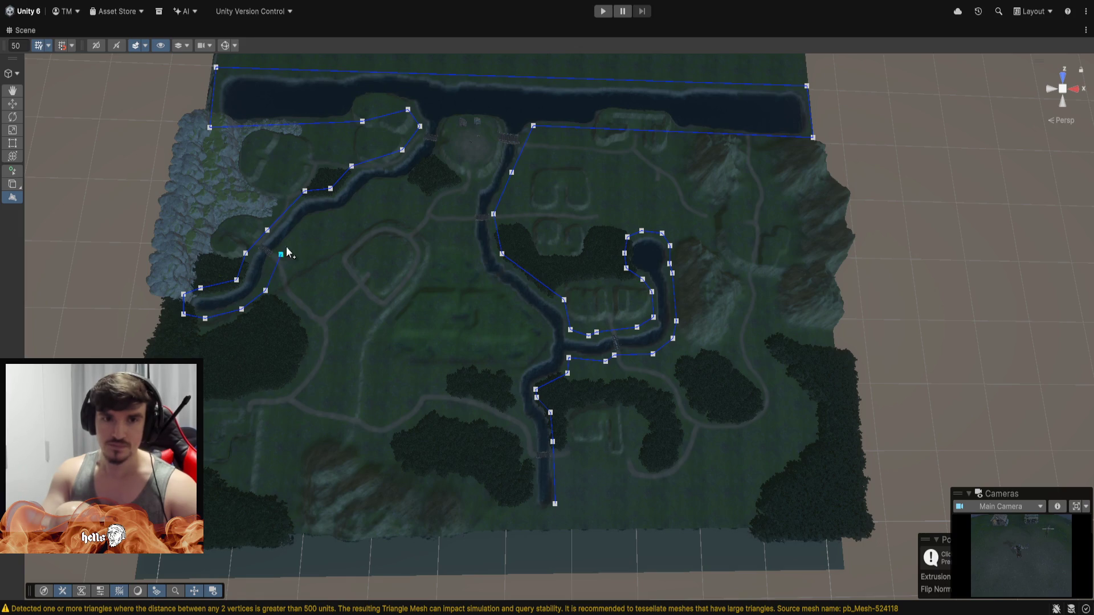
pyautogui.click(313, 220)
# Extend the outline past the branch junction, below the lake, to the central river's west bank.
pyautogui.click(346, 214)
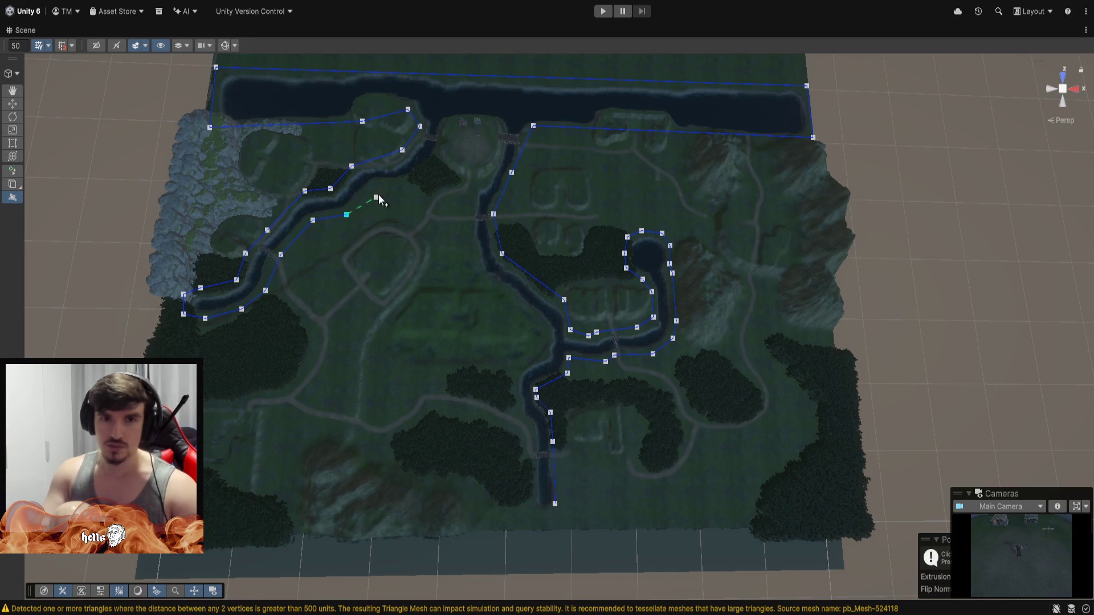
pyautogui.click(374, 186)
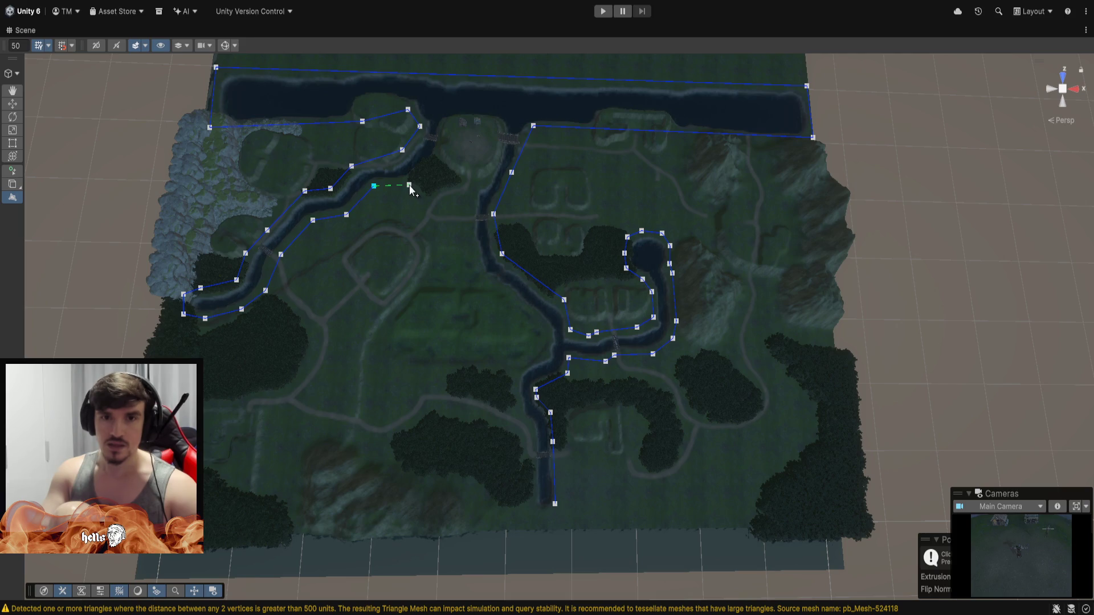
pyautogui.click(409, 185)
pyautogui.click(434, 164)
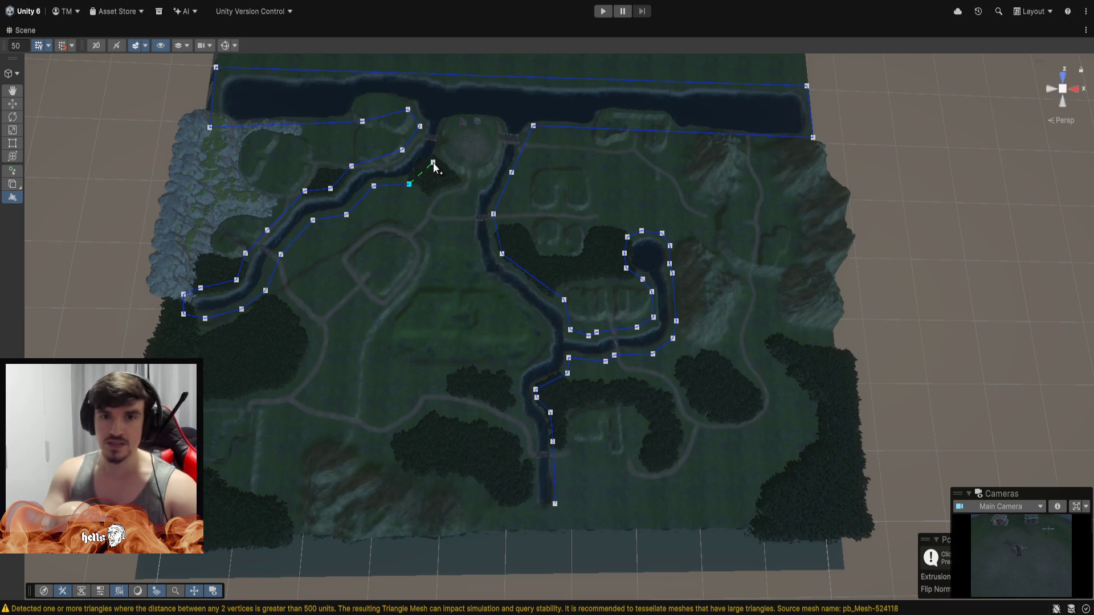
pyautogui.click(478, 184)
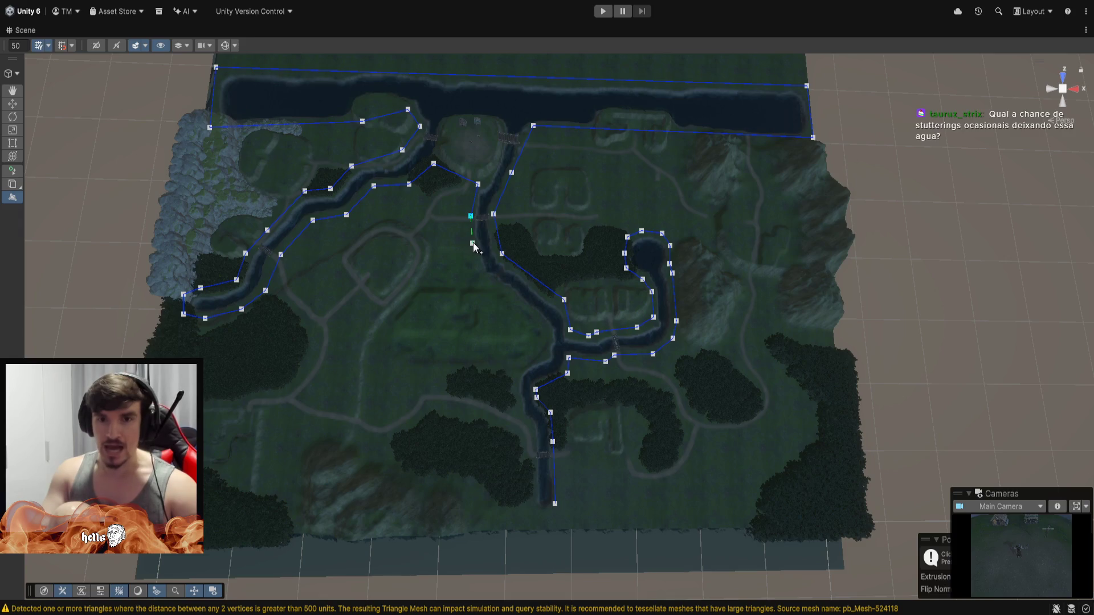
# Trace the central river's west bank through its southeast bend to the eastern channel junction.
pyautogui.click(471, 243)
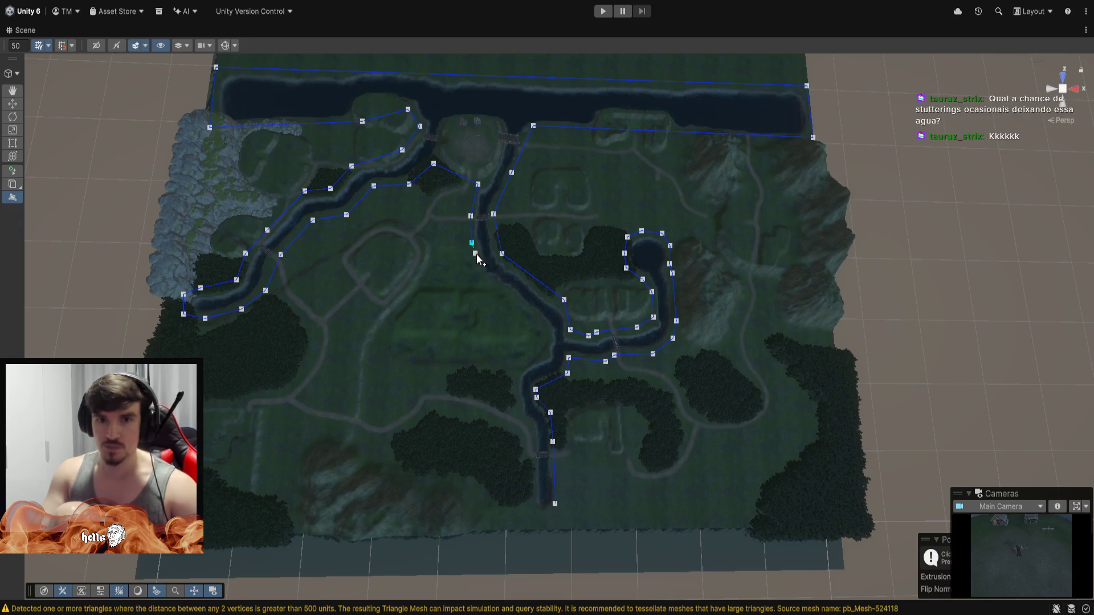
pyautogui.click(479, 255)
pyautogui.click(484, 274)
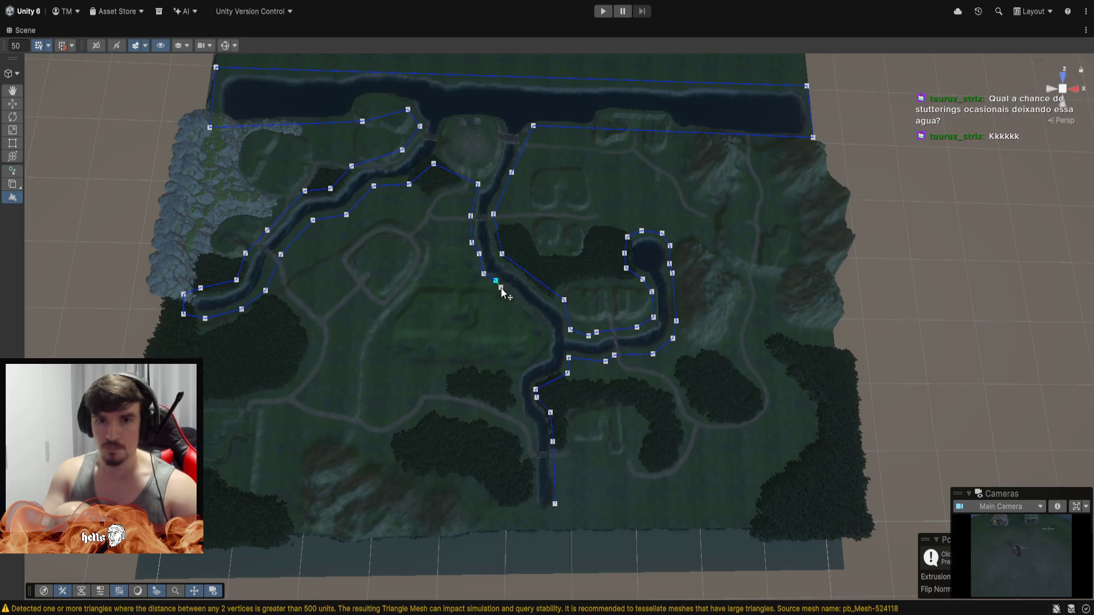
pyautogui.click(501, 287)
pyautogui.click(546, 326)
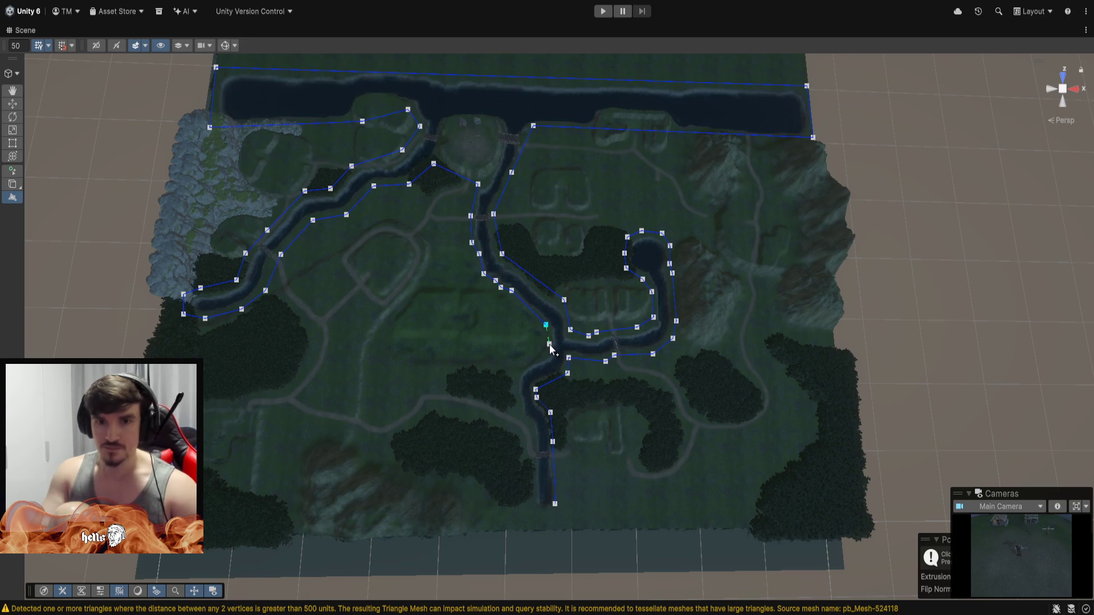
pyautogui.click(550, 344)
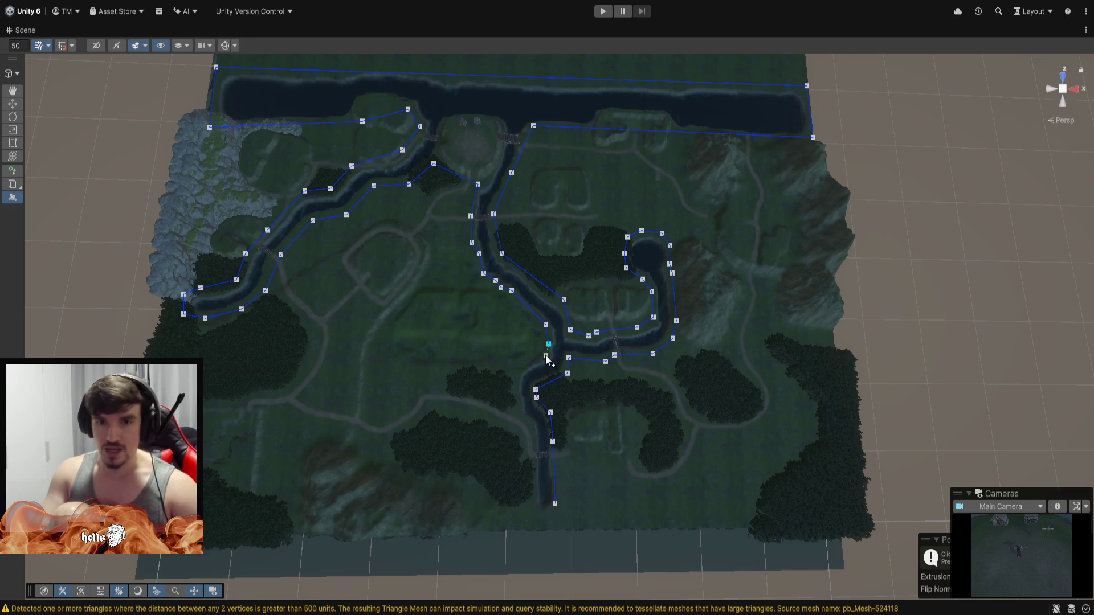
pyautogui.click(541, 358)
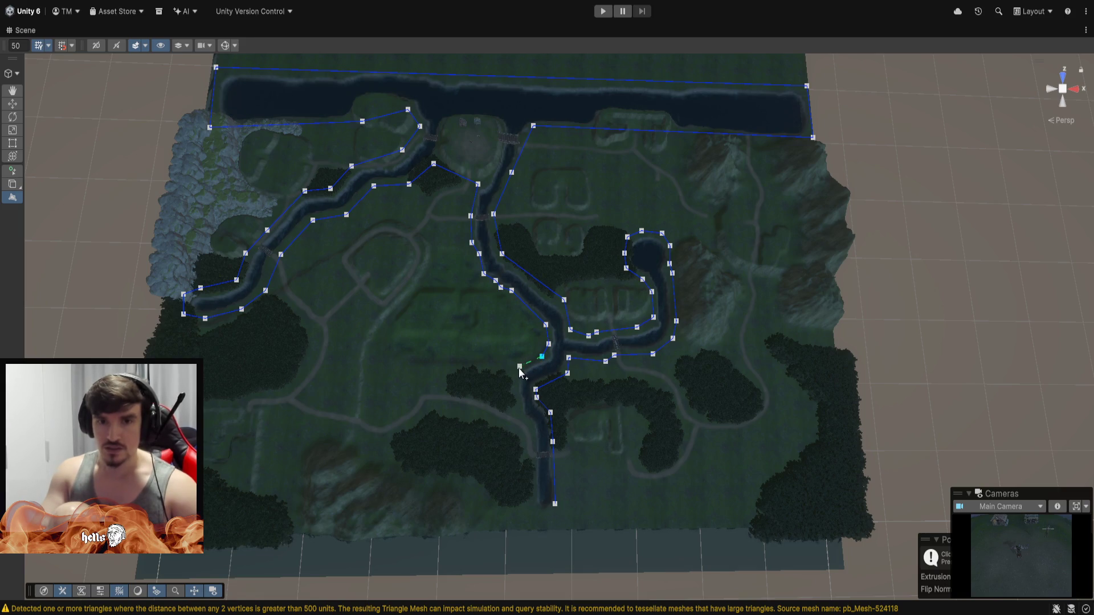
# Continue down the southern stretch to the river's end, then close the outline into the water mesh.
pyautogui.click(517, 369)
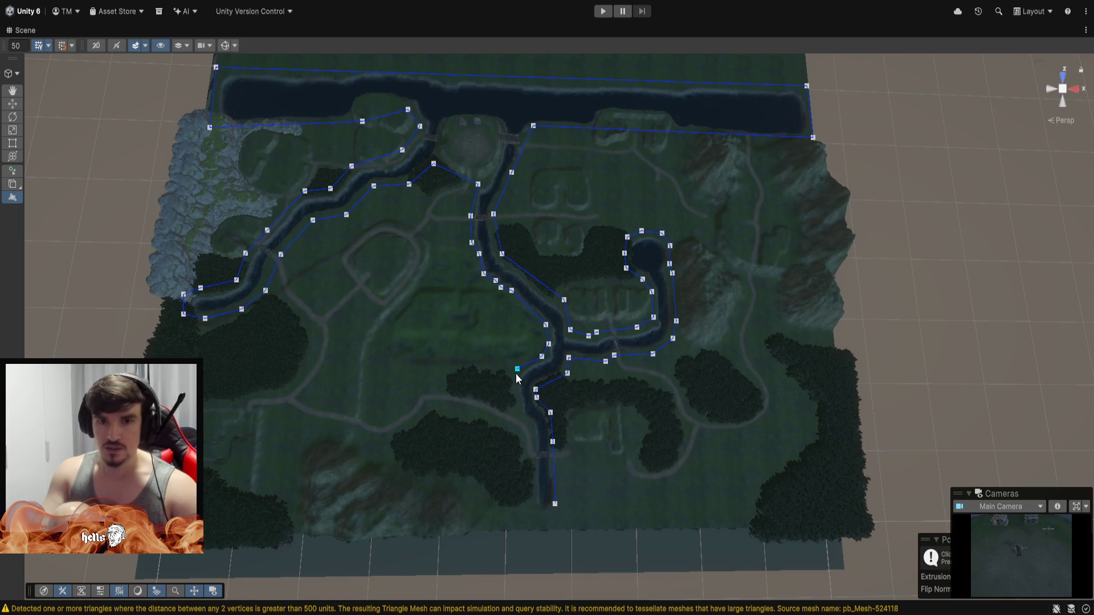
pyautogui.click(515, 408)
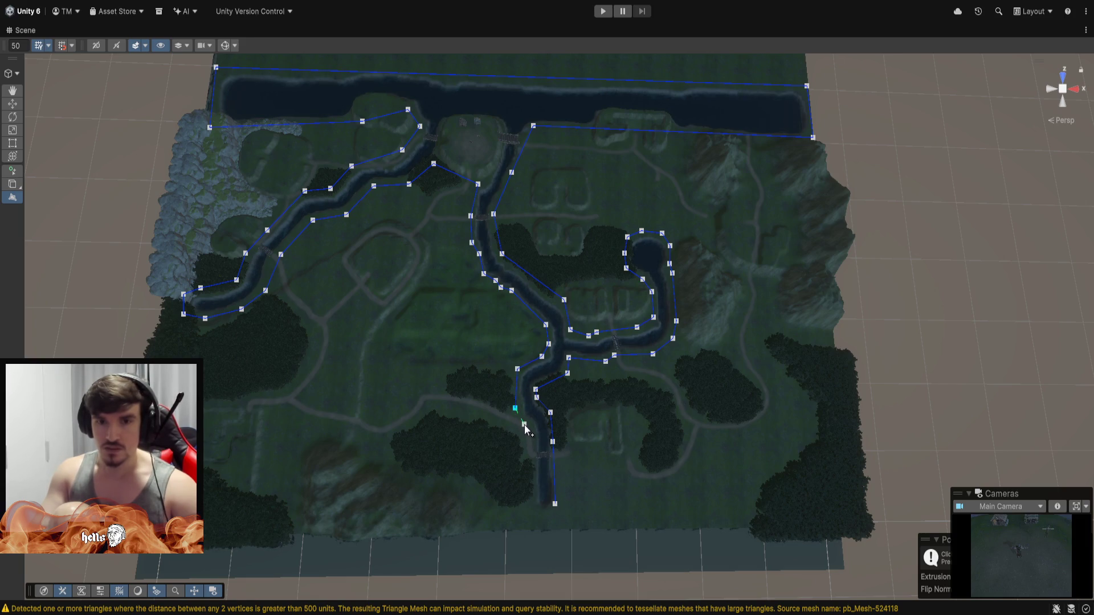
pyautogui.click(524, 425)
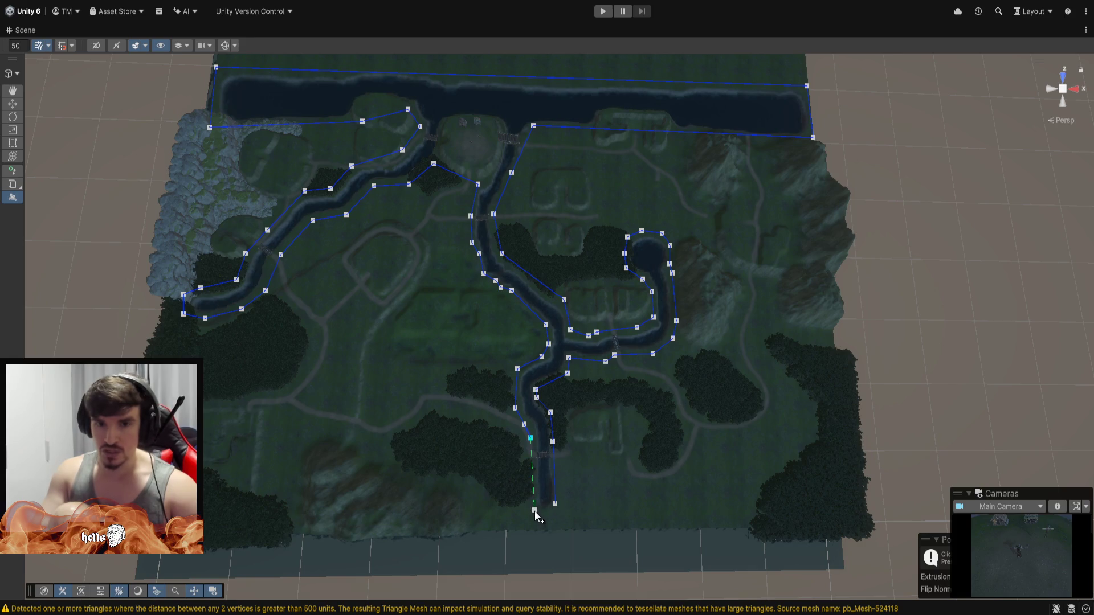
pyautogui.click(535, 511)
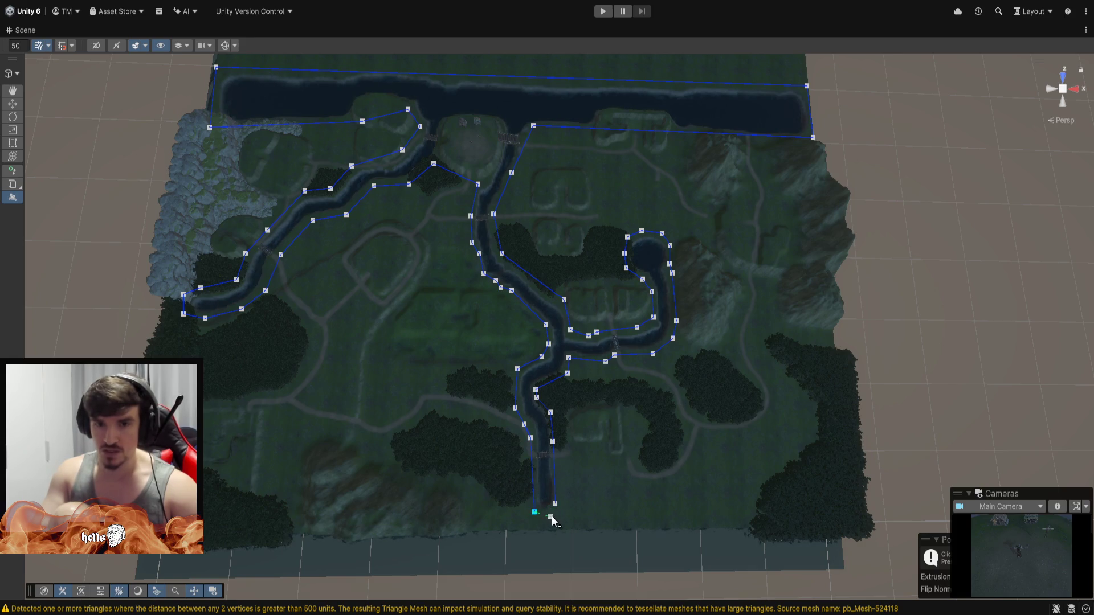
pyautogui.click(553, 514)
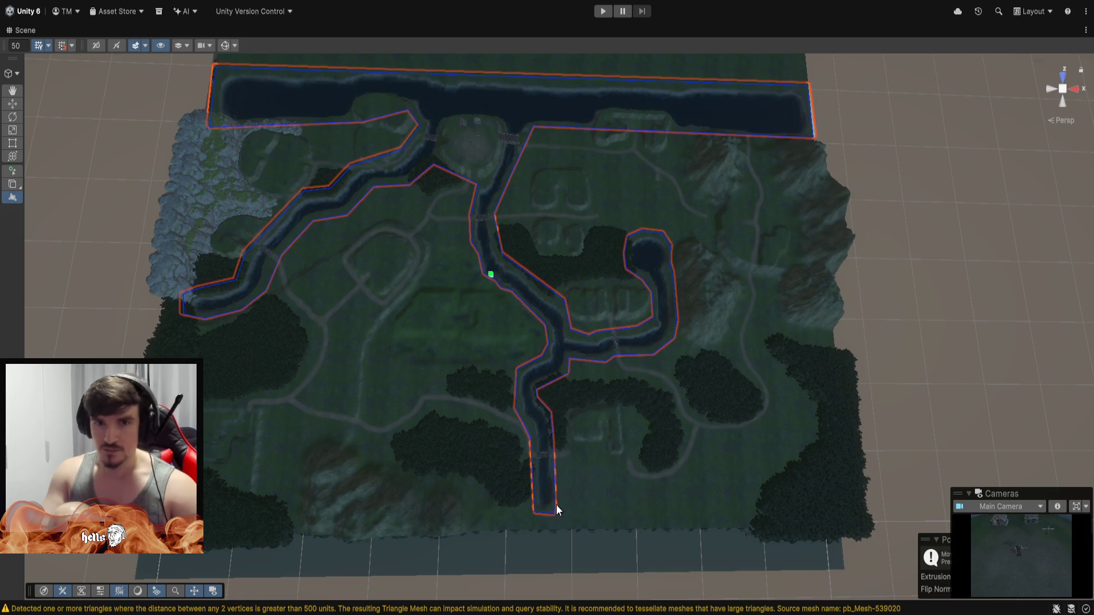
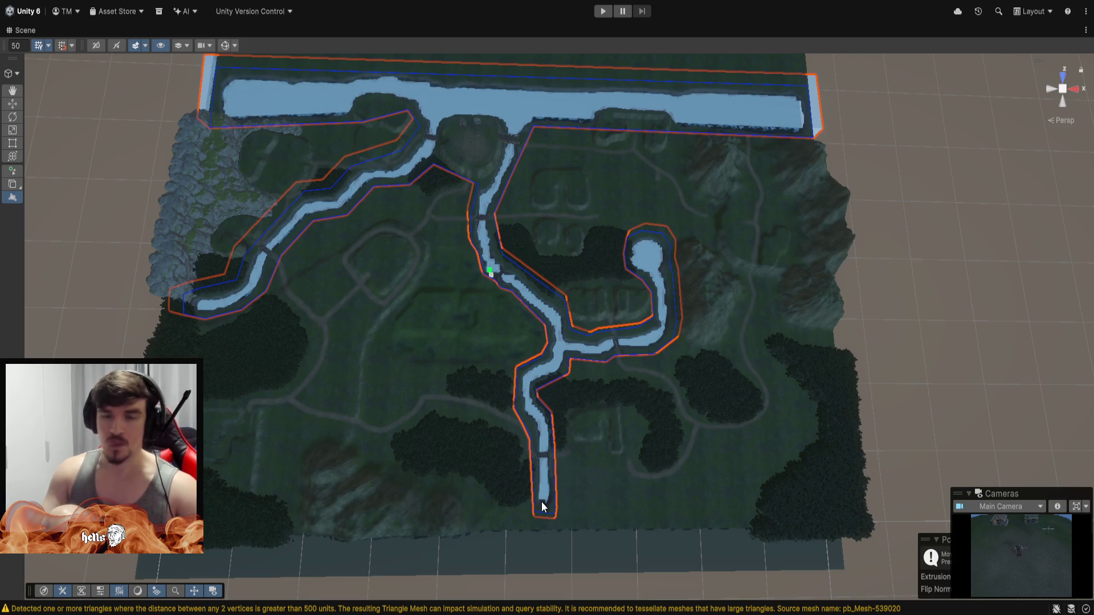
# Add the last river corners and close the poly shape over the channels and lake.
pyautogui.click(541, 502)
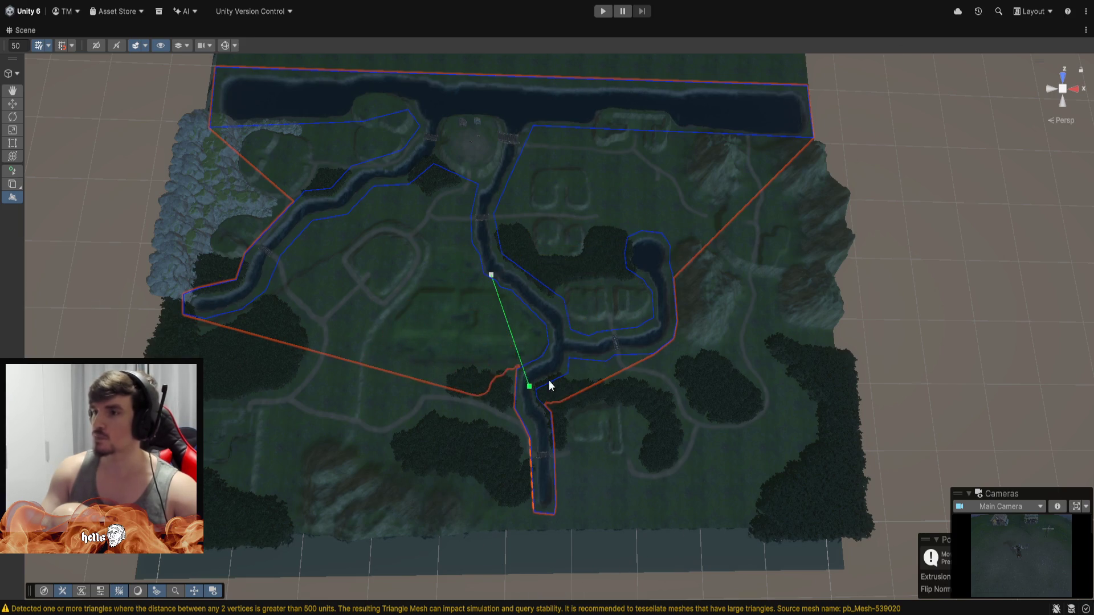
pyautogui.click(549, 380)
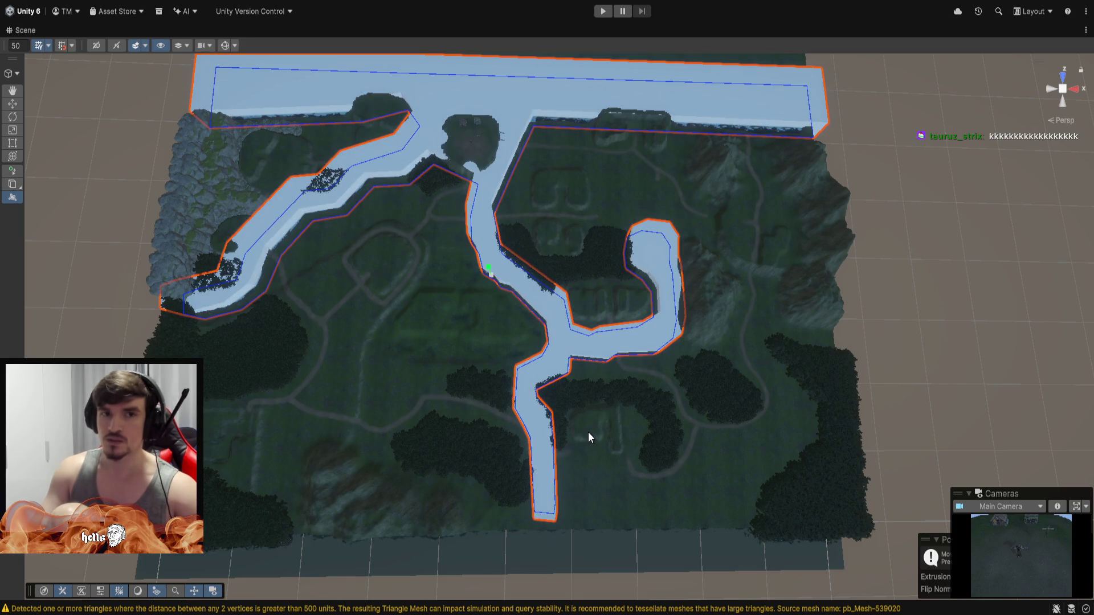
pyautogui.click(588, 432)
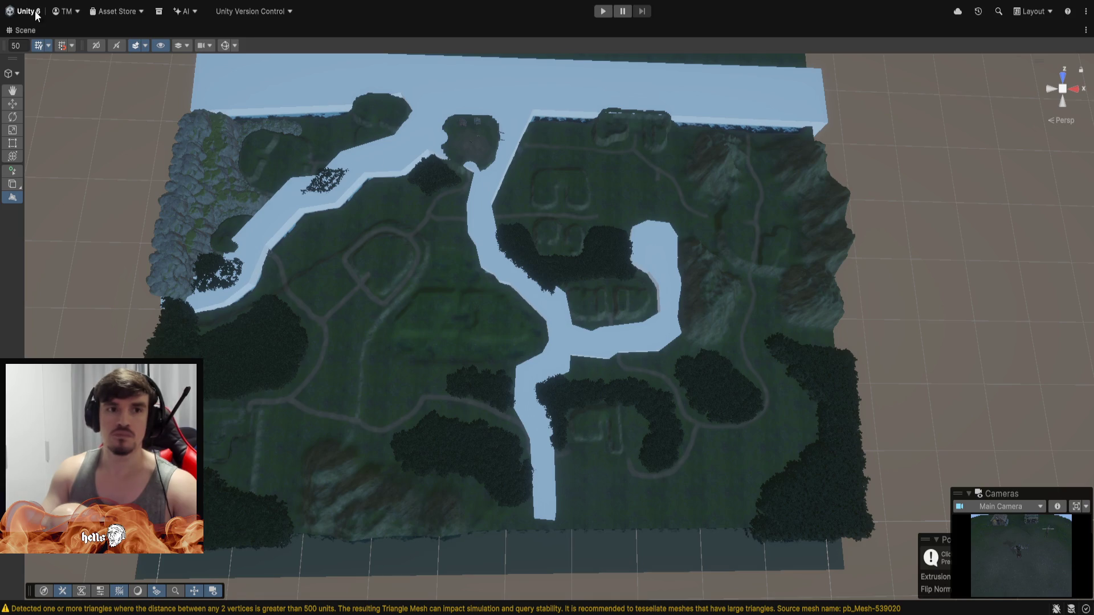
# Restore the editor layout, set the river shape's extrusion to 1, and inspect the thin layer.
pyautogui.doubleClick(30, 32)
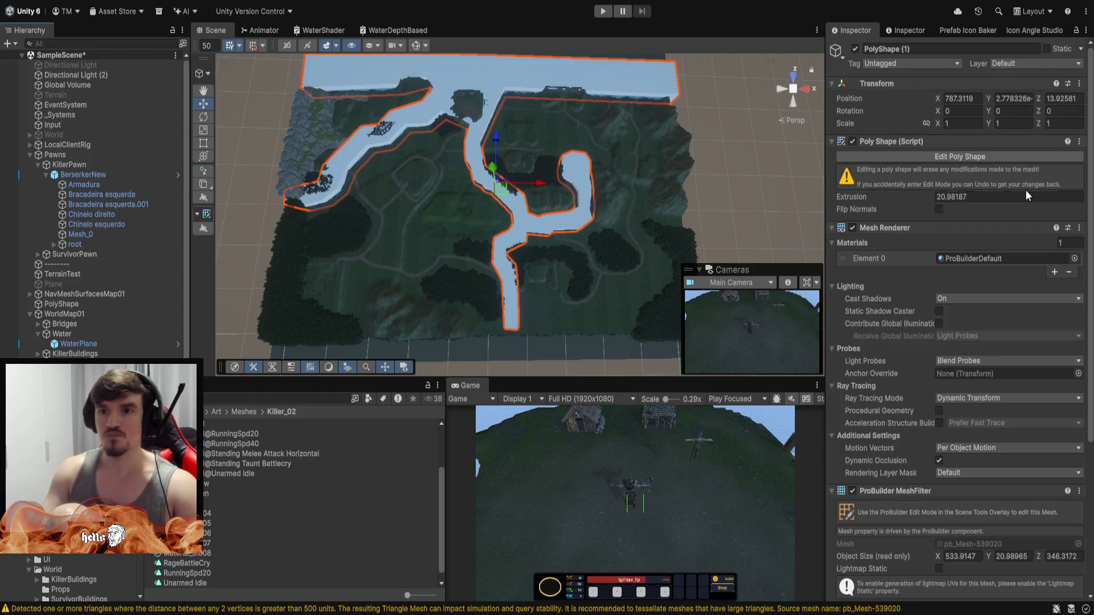
pyautogui.click(993, 194)
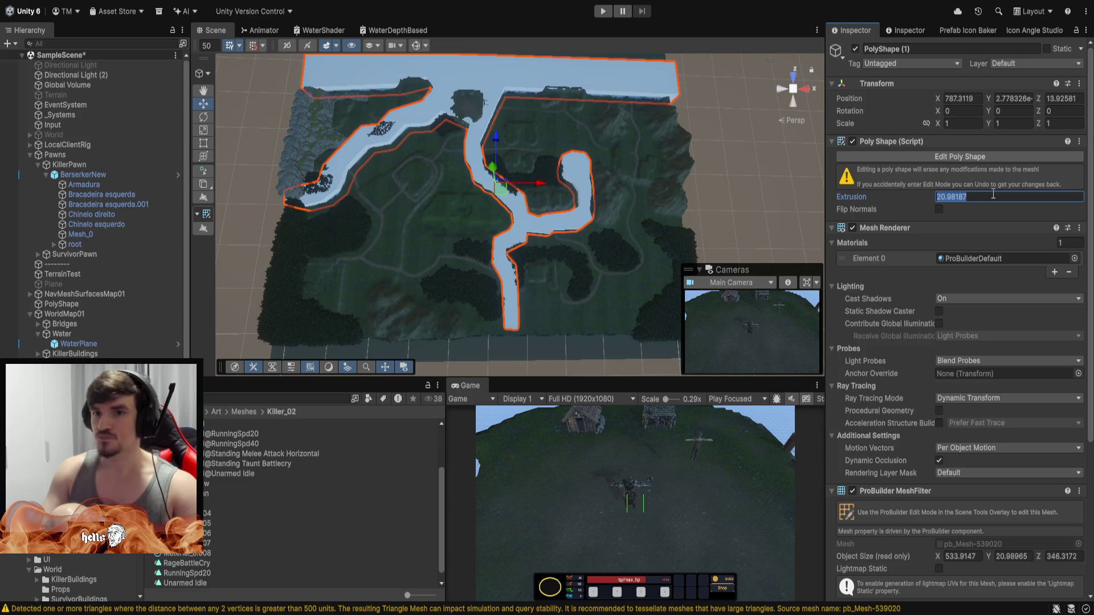
pyautogui.write('1')
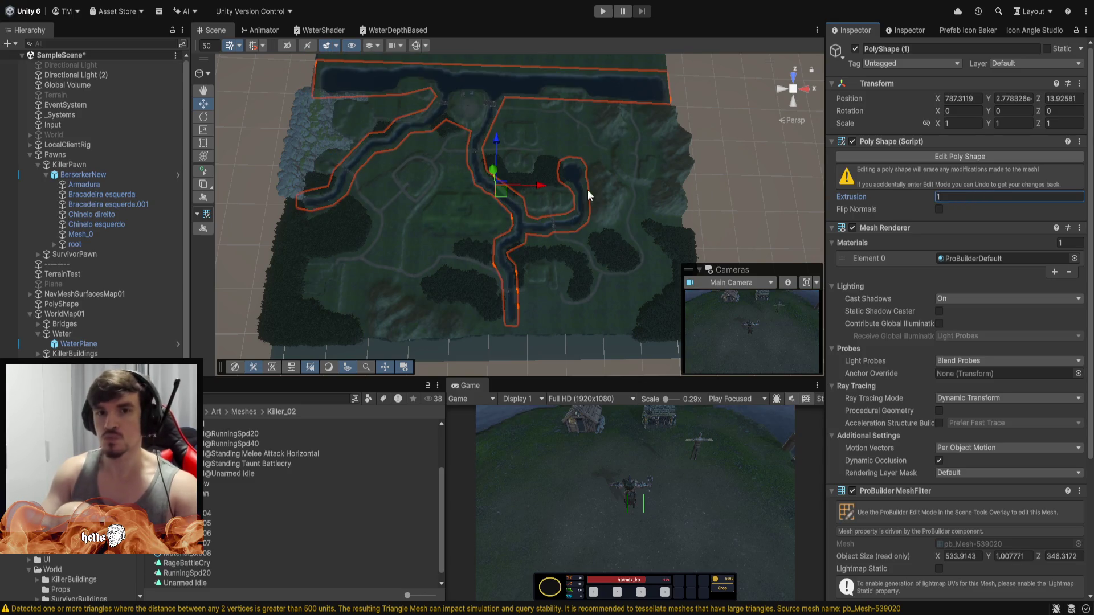
pyautogui.moveTo(614, 203)
pyautogui.mouseDown()
pyautogui.moveTo(552, 232)
pyautogui.moveTo(532, 214)
pyautogui.moveTo(542, 183)
pyautogui.moveTo(618, 93)
pyautogui.moveTo(683, 103)
pyautogui.mouseUp()
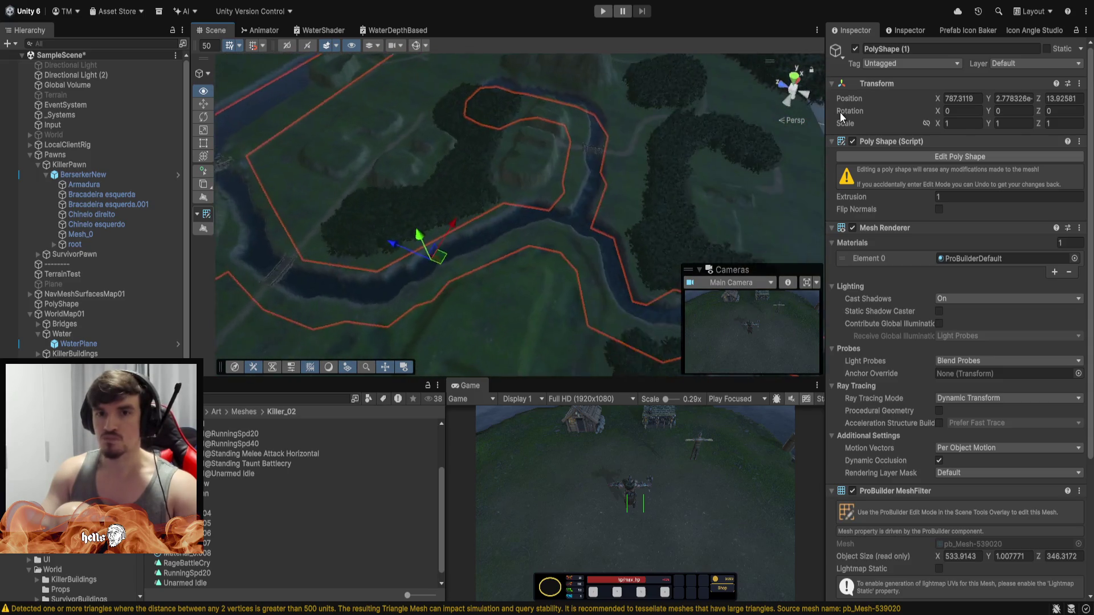
pyautogui.moveTo(797, 97)
pyautogui.mouseDown()
pyautogui.moveTo(766, 87)
pyautogui.moveTo(606, 139)
pyautogui.moveTo(593, 159)
pyautogui.mouseUp()
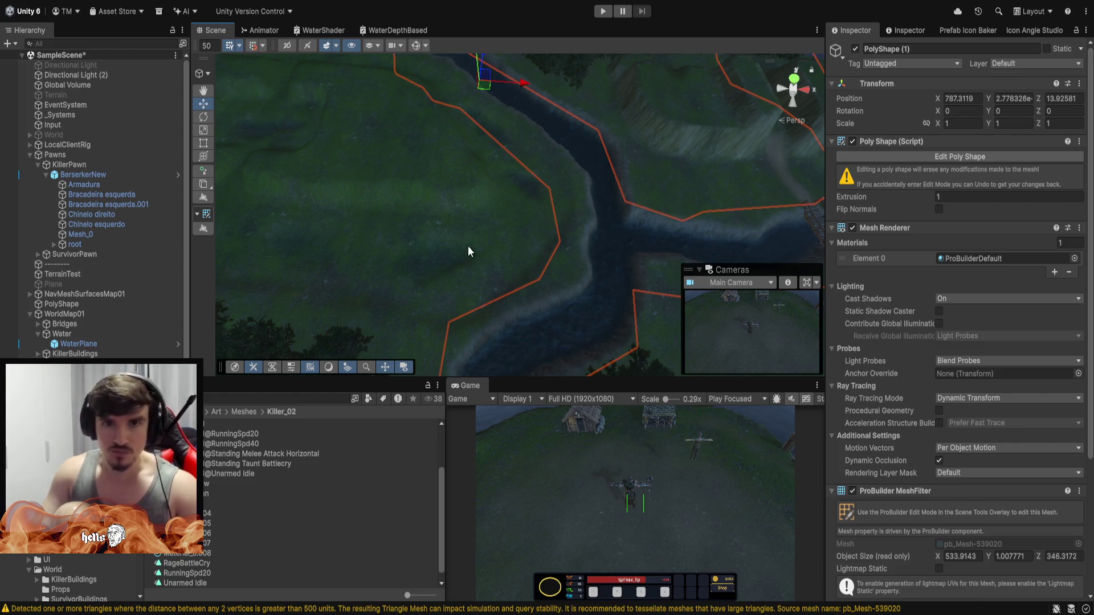
pyautogui.scroll(-1, 111, 320)
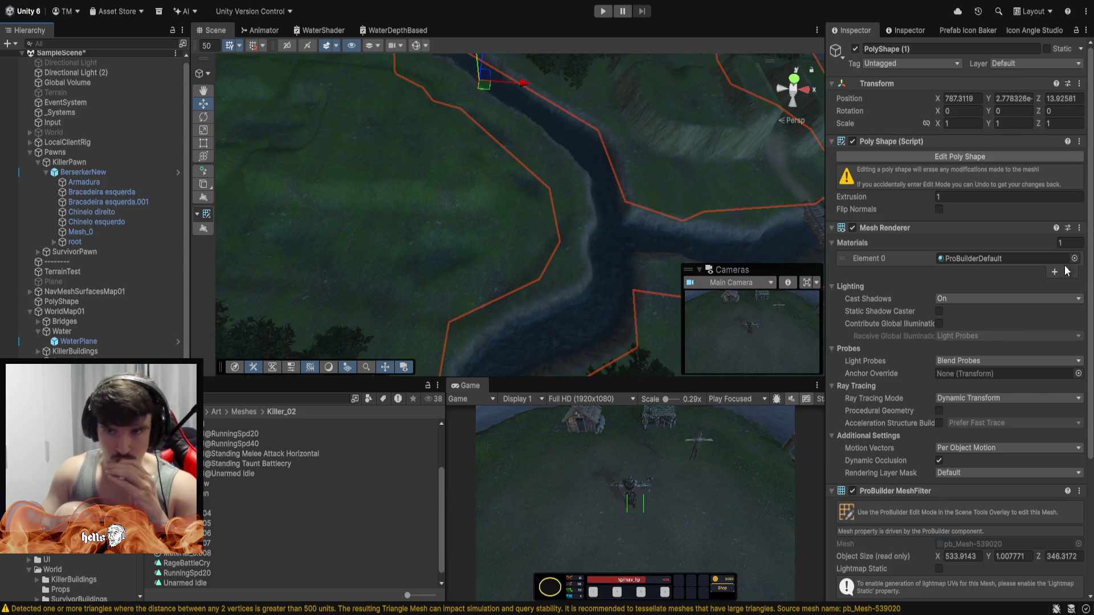
# Compare the Water plane's material with the river shape's ProBuilderDefault material, switching to WaterDepthBased.
pyautogui.click(989, 257)
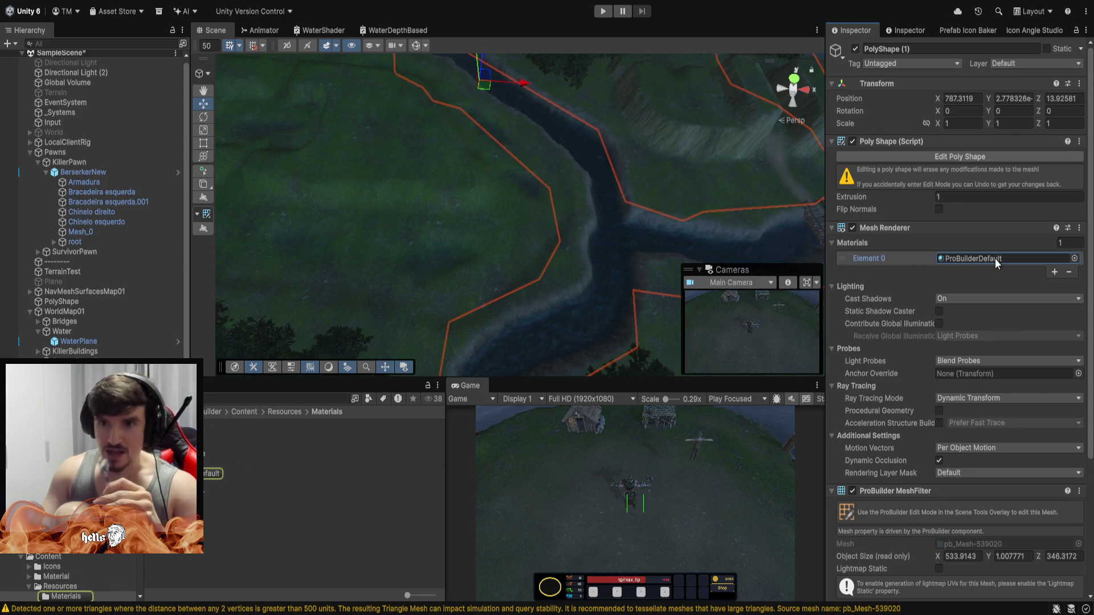
pyautogui.click(87, 341)
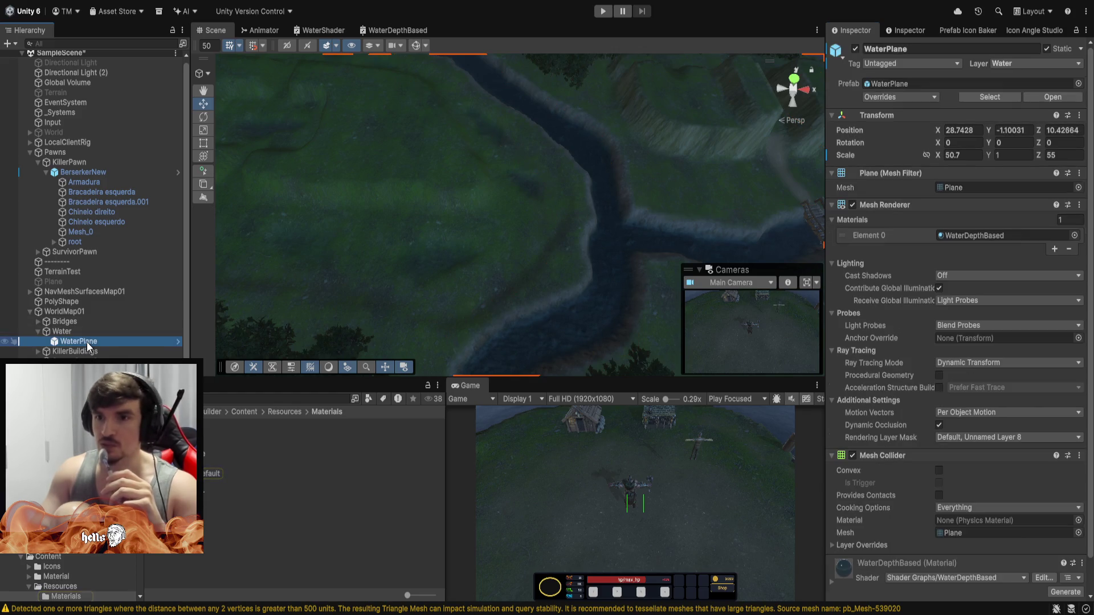
pyautogui.click(537, 305)
pyautogui.click(981, 259)
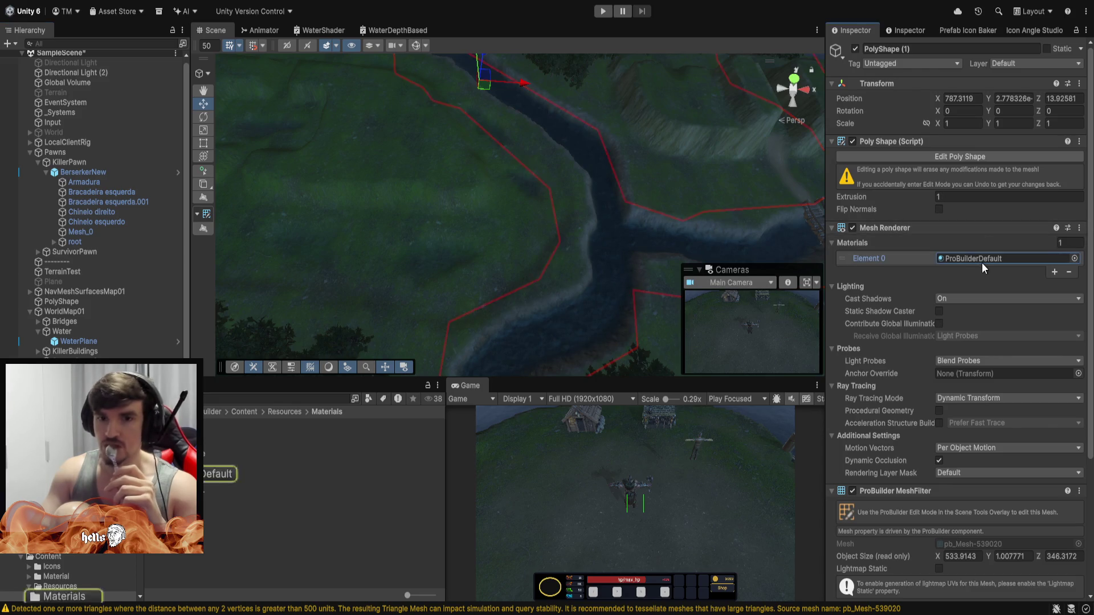
pyautogui.doubleClick(1042, 259)
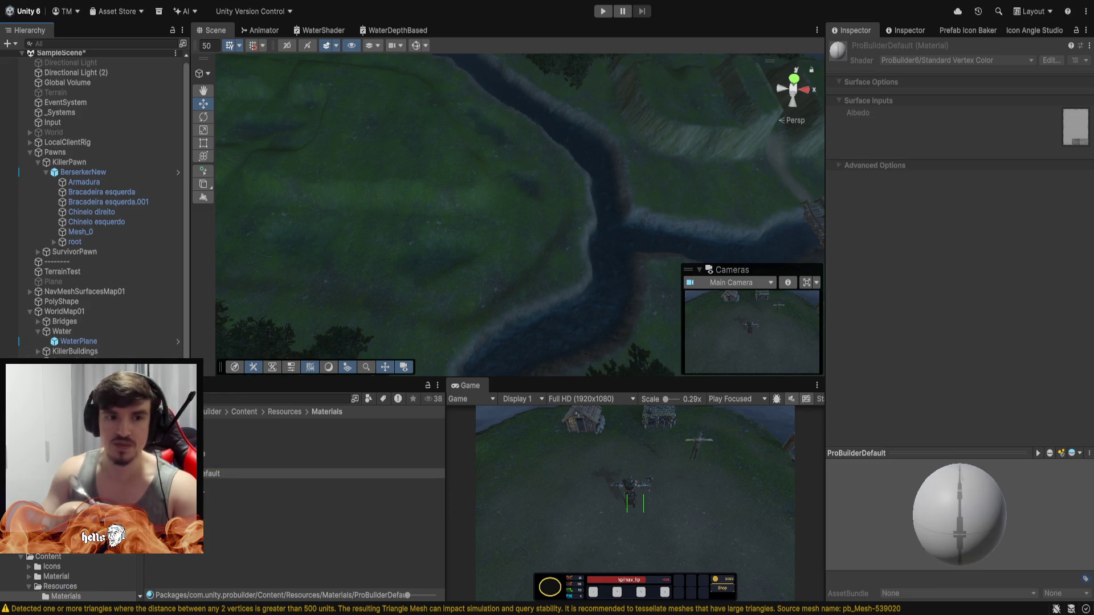
pyautogui.hotkey('ctrl', 'z')
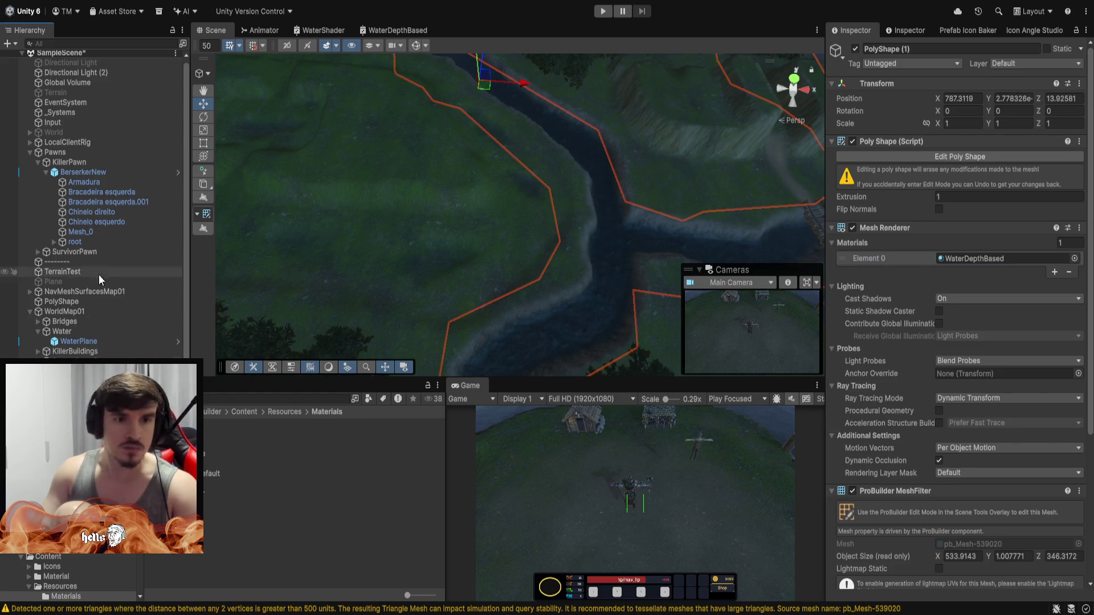
pyautogui.click(79, 331)
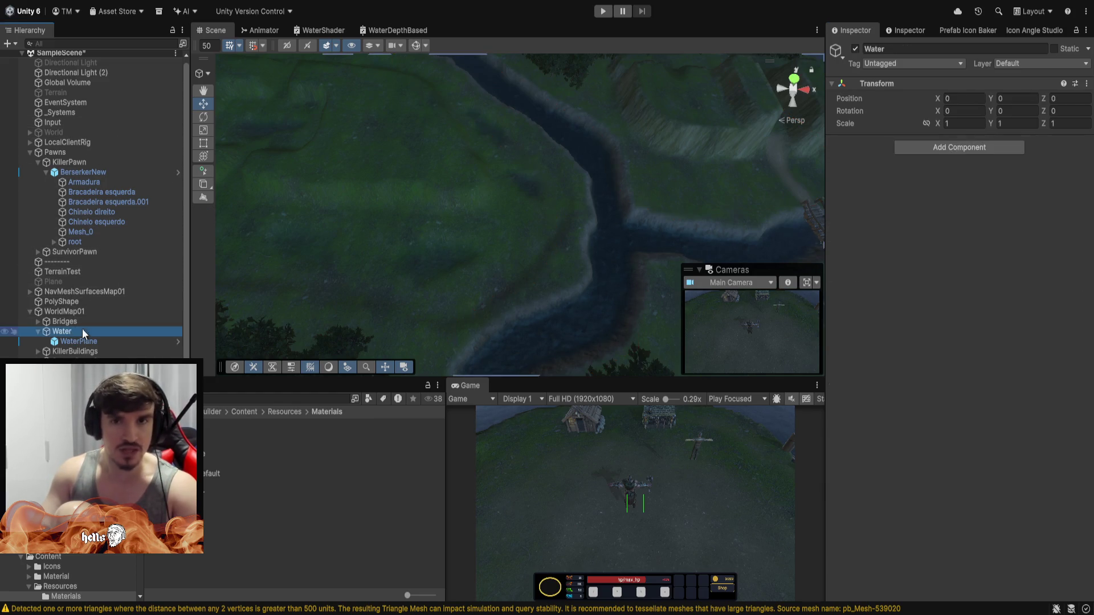
# Disable the old Water group and raise the river shape to Position Y 12.8.
pyautogui.click(855, 51)
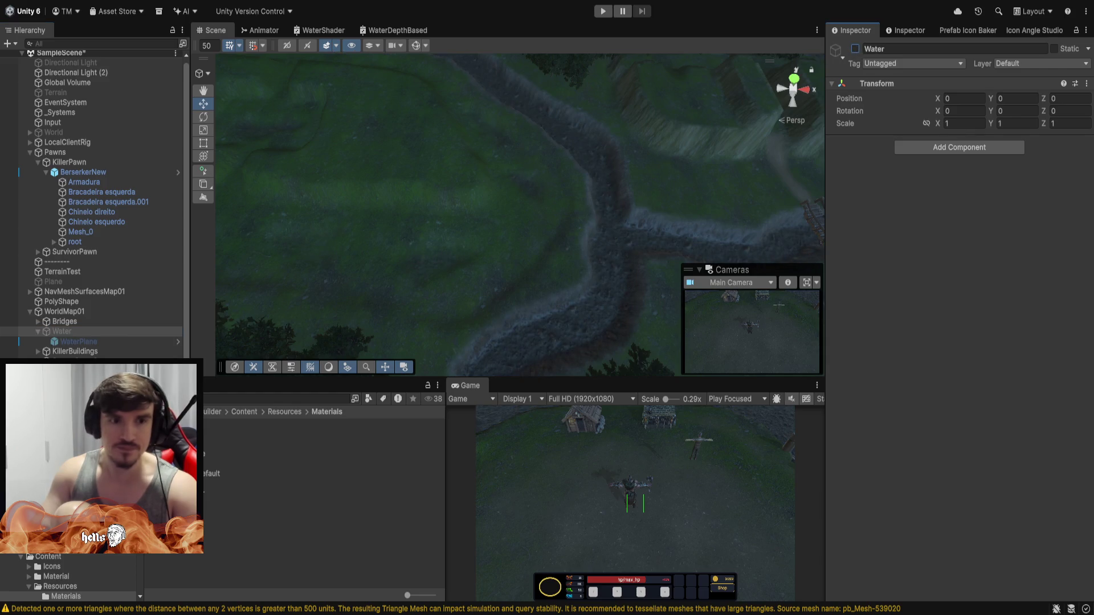
pyautogui.click(567, 224)
pyautogui.moveTo(567, 224)
pyautogui.mouseDown()
pyautogui.moveTo(532, 183)
pyautogui.moveTo(543, 147)
pyautogui.mouseUp()
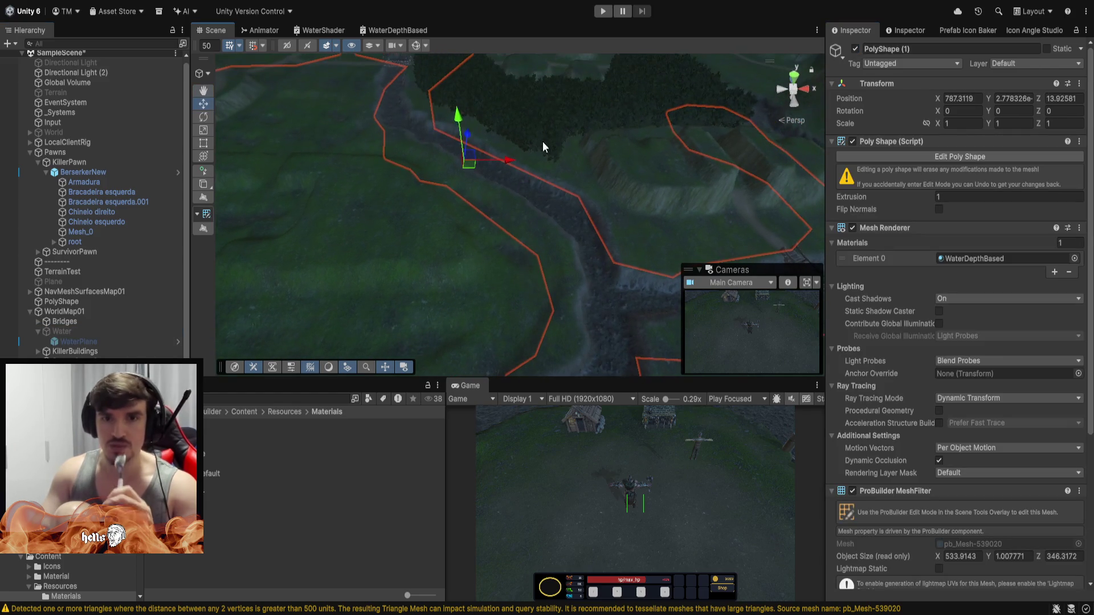
pyautogui.moveTo(457, 114); pyautogui.dragTo(454, 76)
pyautogui.moveTo(639, 161); pyautogui.dragTo(1091, 160)
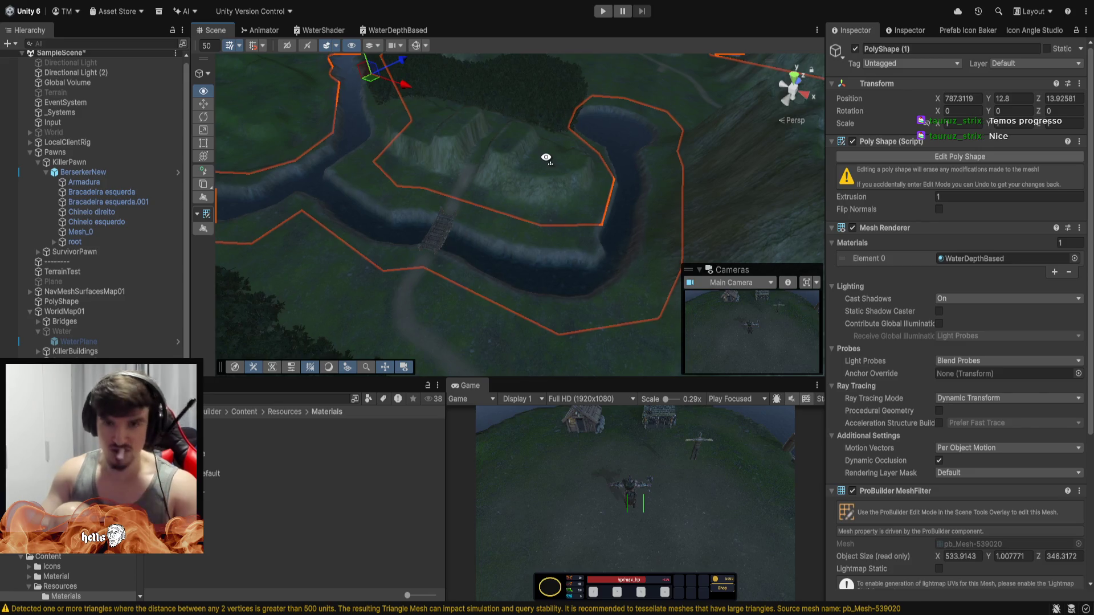
# Orbit around the lake and the cliffs along the map edge to review the raised water.
pyautogui.moveTo(545, 158)
pyautogui.mouseDown()
pyautogui.moveTo(579, 163)
pyautogui.moveTo(585, 52)
pyautogui.mouseUp()
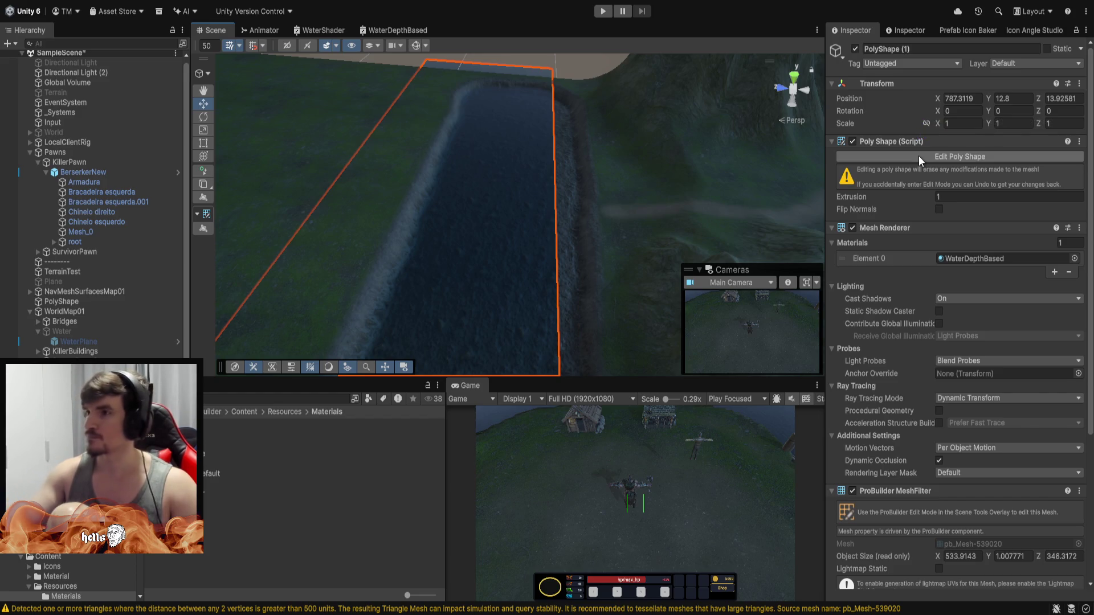
pyautogui.moveTo(588, 214)
pyautogui.mouseDown()
pyautogui.moveTo(649, 91)
pyautogui.moveTo(644, 16)
pyautogui.moveTo(504, 116)
pyautogui.moveTo(369, 127)
pyautogui.moveTo(142, 100)
pyautogui.moveTo(83, 52)
pyautogui.mouseUp()
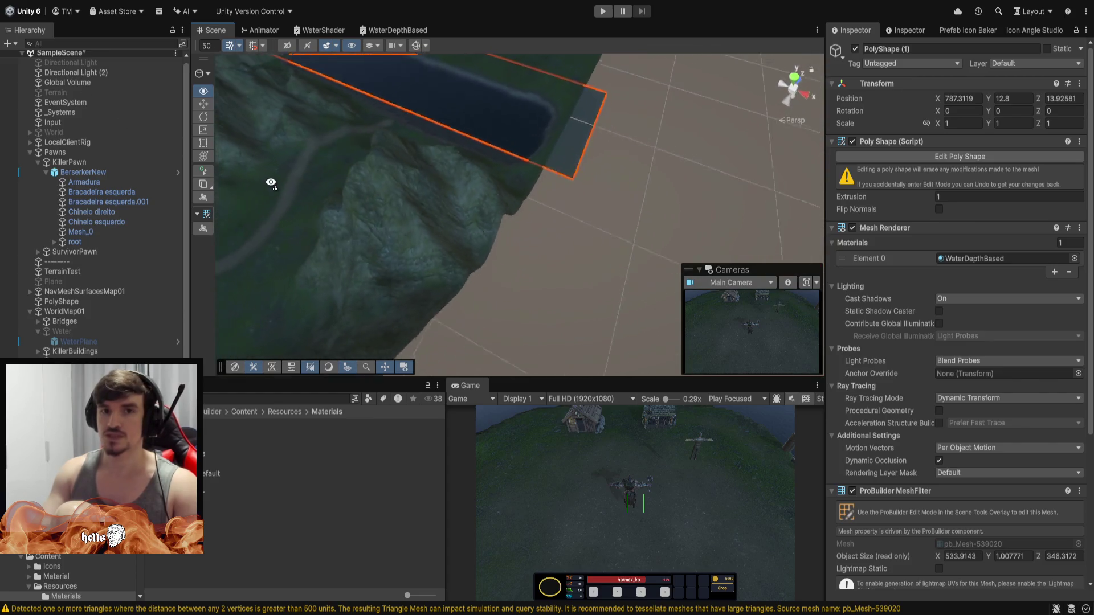
pyautogui.moveTo(271, 182); pyautogui.dragTo(384, 137)
pyautogui.moveTo(386, 94)
pyautogui.mouseDown()
pyautogui.moveTo(453, 128)
pyautogui.moveTo(427, 135)
pyautogui.moveTo(422, 156)
pyautogui.moveTo(541, 161)
pyautogui.moveTo(580, 125)
pyautogui.moveTo(513, 43)
pyautogui.moveTo(470, 15)
pyautogui.moveTo(467, 25)
pyautogui.mouseUp()
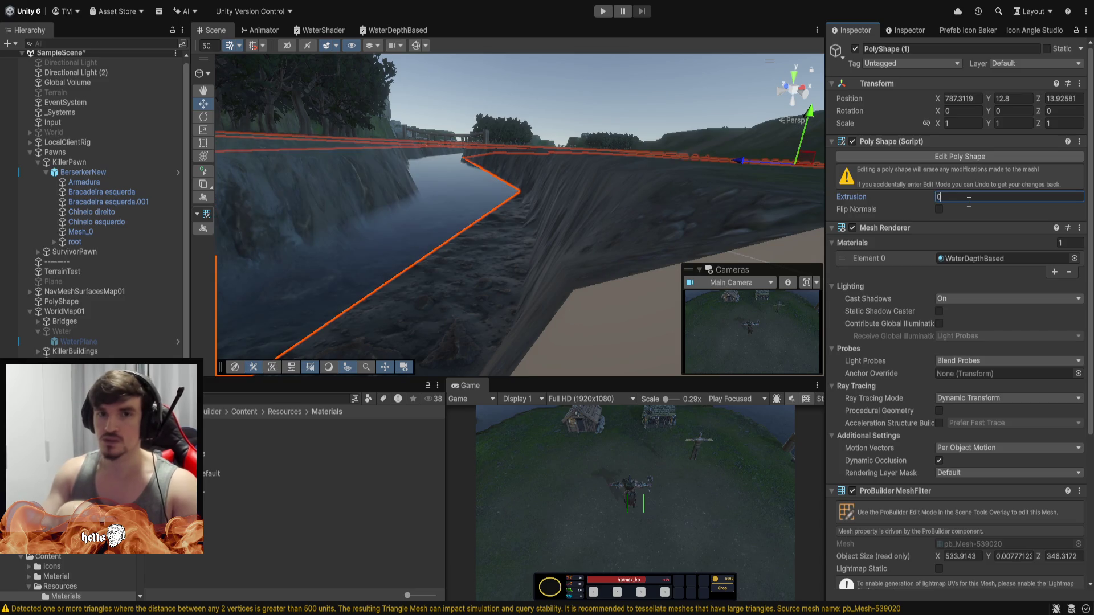
# Look down the river from a low angle at the flat water surface.
pyautogui.moveTo(696, 219)
pyautogui.mouseDown()
pyautogui.moveTo(501, 177)
pyautogui.moveTo(586, 198)
pyautogui.moveTo(551, 166)
pyautogui.moveTo(649, 306)
pyautogui.moveTo(782, 315)
pyautogui.moveTo(800, 303)
pyautogui.moveTo(717, 297)
pyautogui.moveTo(729, 296)
pyautogui.mouseUp()
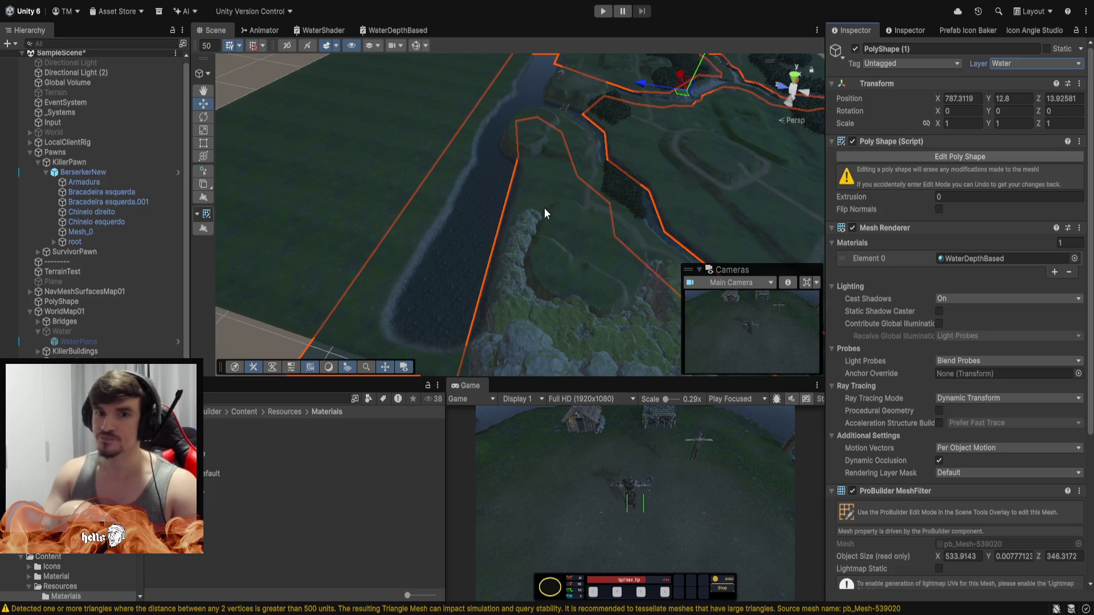
pyautogui.moveTo(545, 214)
pyautogui.mouseDown()
pyautogui.moveTo(579, 205)
pyautogui.moveTo(576, 227)
pyautogui.moveTo(593, 188)
pyautogui.moveTo(589, 81)
pyautogui.moveTo(690, 108)
pyautogui.moveTo(940, 111)
pyautogui.moveTo(44, 117)
pyautogui.moveTo(107, 38)
pyautogui.moveTo(18, 56)
pyautogui.moveTo(870, 57)
pyautogui.moveTo(853, 53)
pyautogui.moveTo(835, 55)
pyautogui.moveTo(897, 103)
pyautogui.moveTo(920, 80)
pyautogui.moveTo(580, 40)
pyautogui.moveTo(593, 7)
pyautogui.moveTo(569, 39)
pyautogui.moveTo(693, 59)
pyautogui.moveTo(901, 63)
pyautogui.moveTo(973, 53)
pyautogui.moveTo(966, 25)
pyautogui.moveTo(1067, 33)
pyautogui.moveTo(888, 140)
pyautogui.moveTo(561, 157)
pyautogui.moveTo(452, 117)
pyautogui.moveTo(395, 187)
pyautogui.mouseUp()
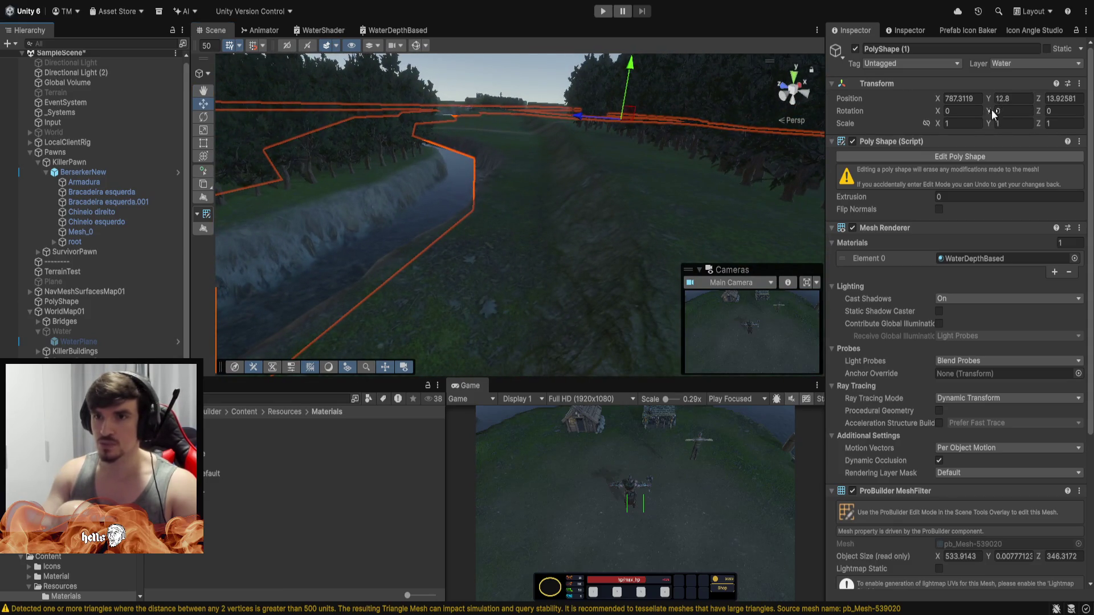
# Compare the river shape's height with the old Water plane's settings.
pyautogui.click(1016, 99)
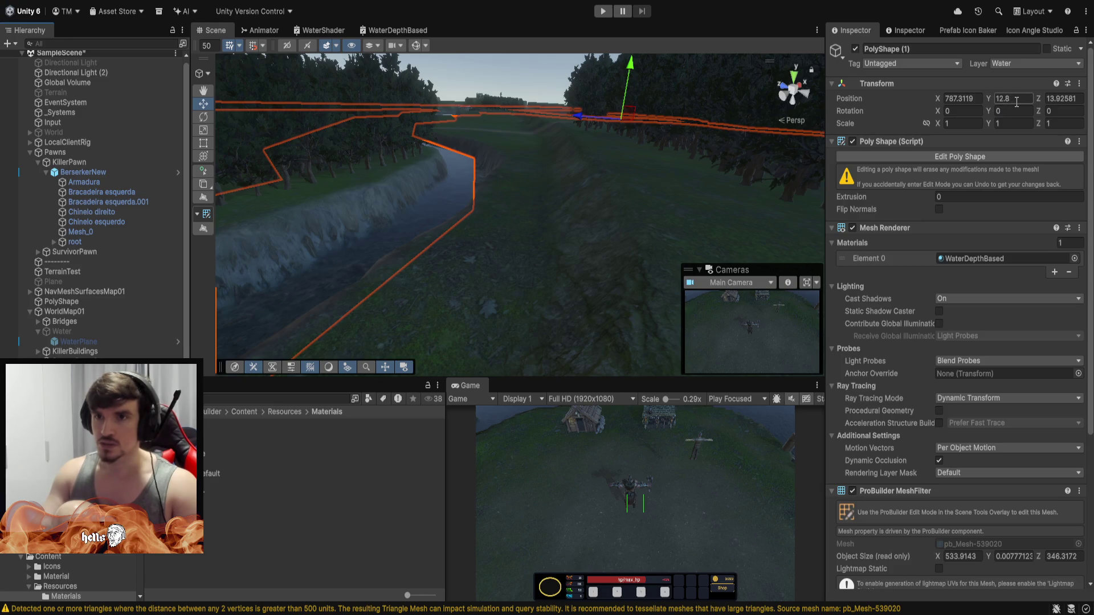
pyautogui.click(75, 334)
pyautogui.click(80, 339)
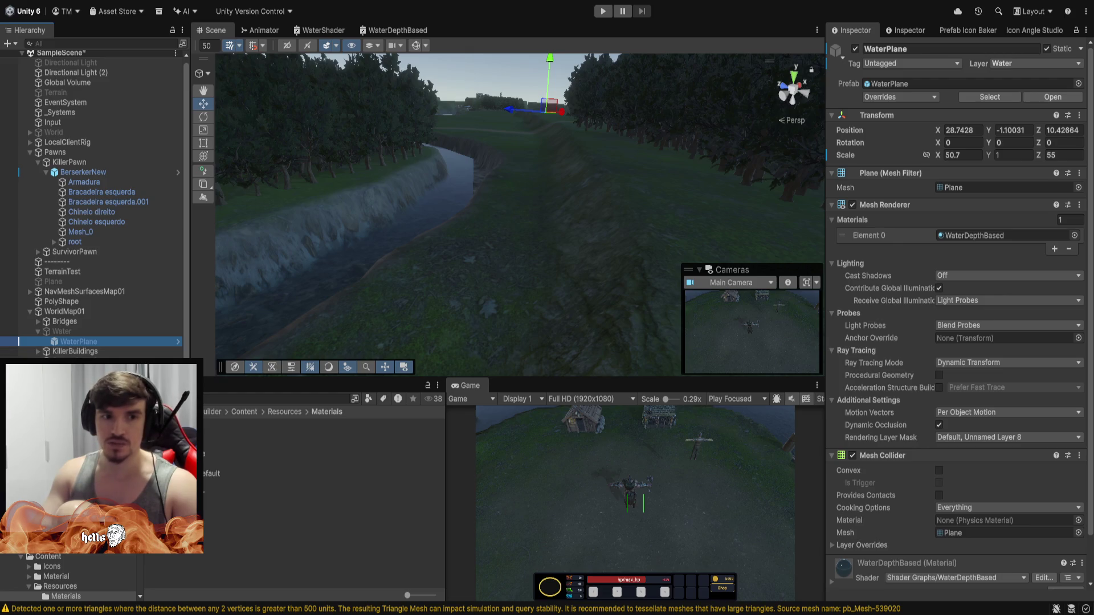
pyautogui.hotkey('ctrl', 'z')
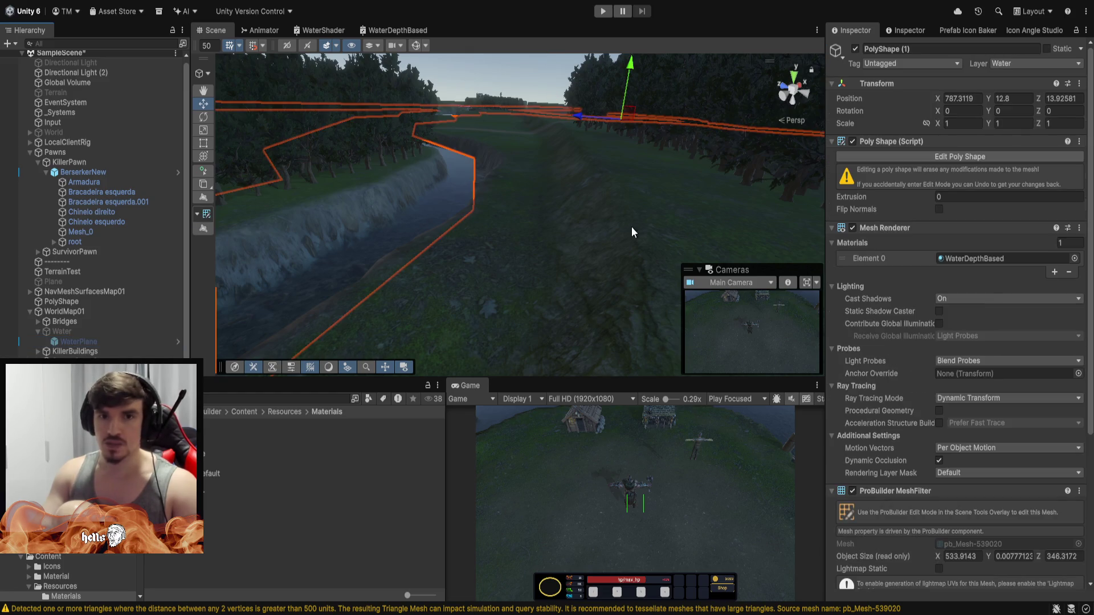
# Try a new Position Y value and fly along the river and under the bridge to check it.
pyautogui.moveTo(631, 232); pyautogui.dragTo(529, 157)
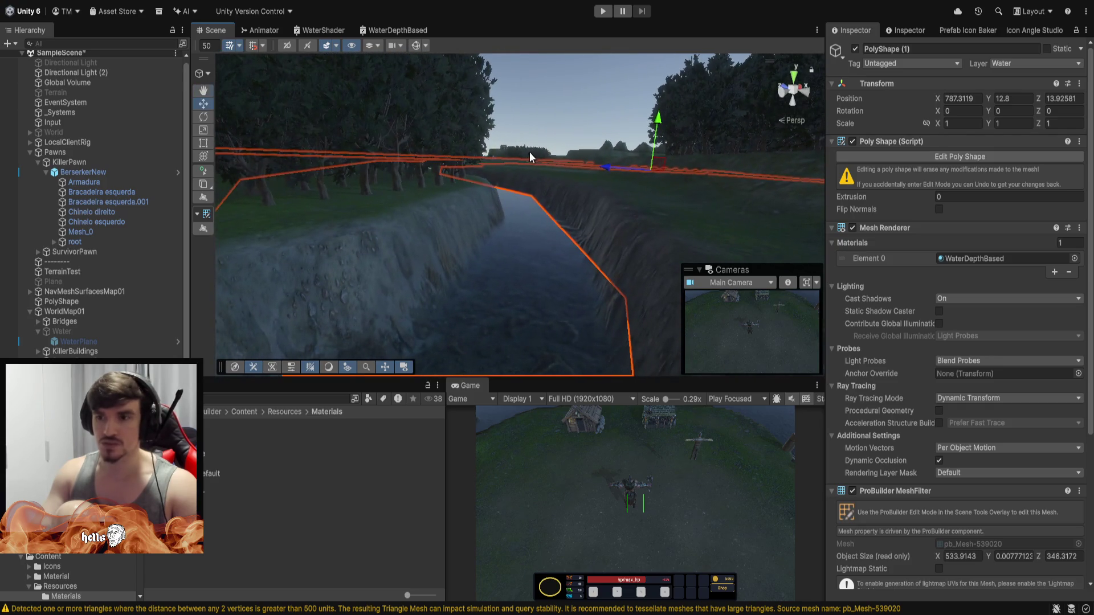
pyautogui.click(995, 98)
pyautogui.write('14.2')
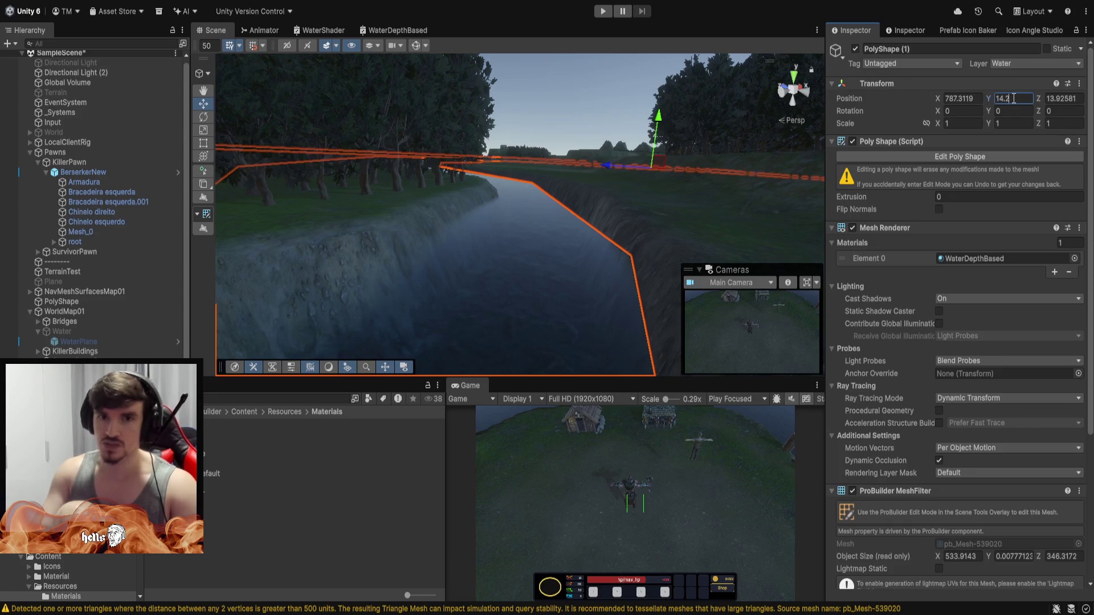
pyautogui.moveTo(654, 163)
pyautogui.mouseDown()
pyautogui.moveTo(501, 178)
pyautogui.moveTo(540, 160)
pyautogui.moveTo(559, 245)
pyautogui.moveTo(546, 200)
pyautogui.moveTo(551, 161)
pyautogui.moveTo(634, 83)
pyautogui.moveTo(556, 138)
pyautogui.moveTo(501, 153)
pyautogui.moveTo(500, 143)
pyautogui.mouseUp()
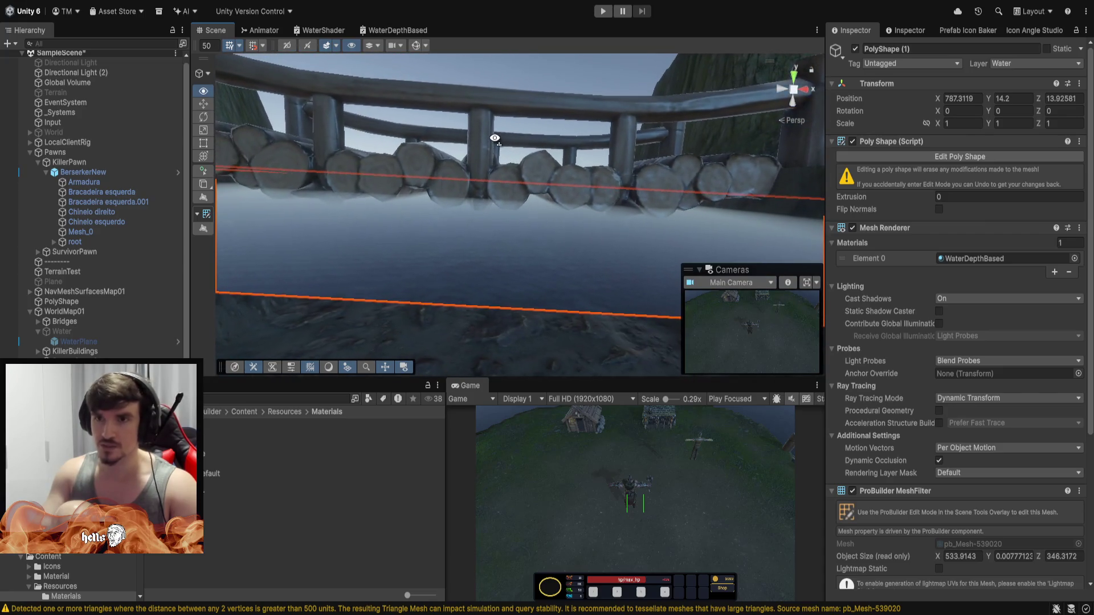
pyautogui.write('1')
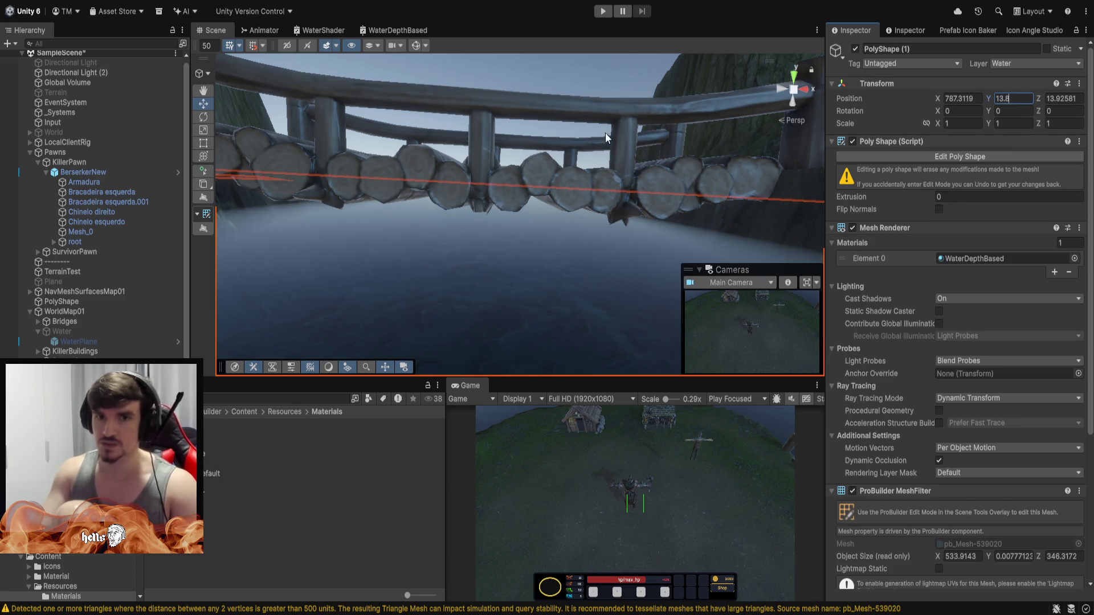
pyautogui.moveTo(606, 137); pyautogui.dragTo(540, 162)
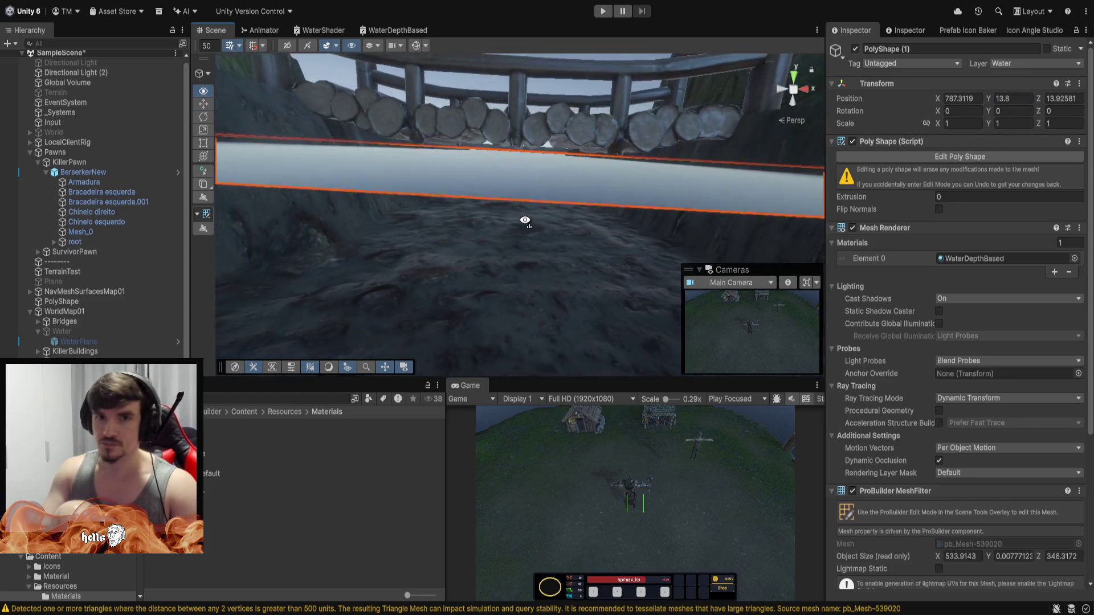
pyautogui.moveTo(530, 213); pyautogui.dragTo(589, 252)
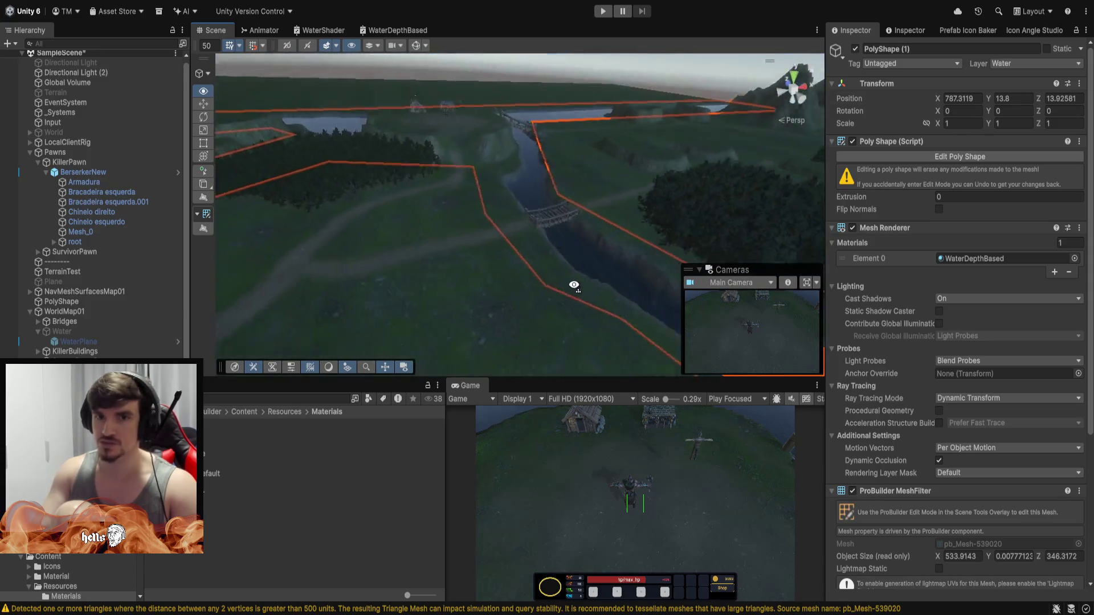
pyautogui.moveTo(470, 306)
pyautogui.mouseDown()
pyautogui.moveTo(459, 285)
pyautogui.moveTo(486, 187)
pyautogui.mouseUp()
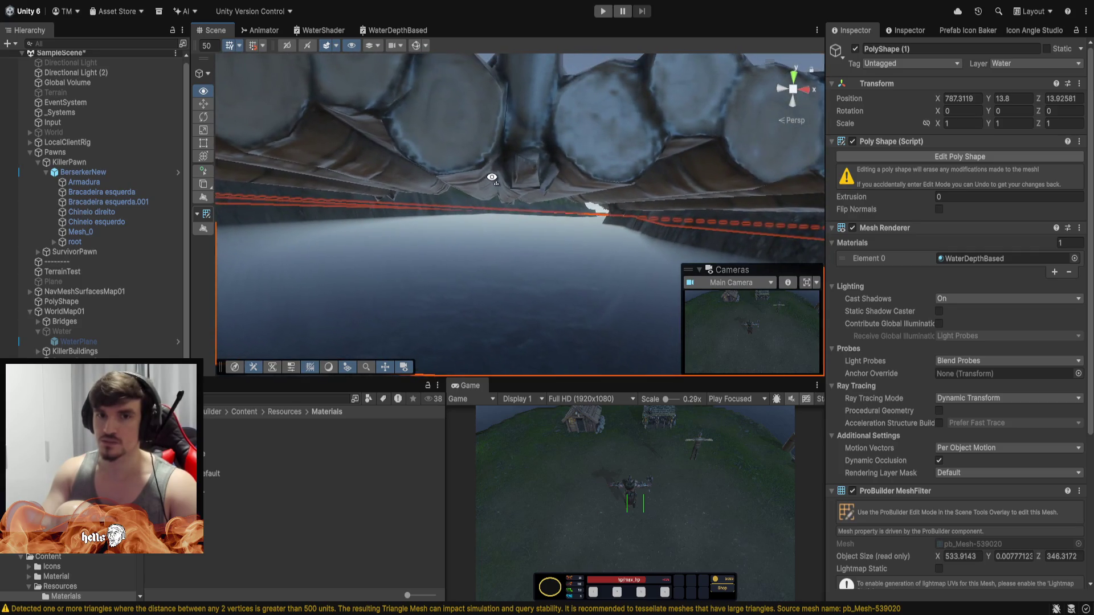
# Frame the water shape, drag it upward, then set Position Y back to 13.
pyautogui.press('f')
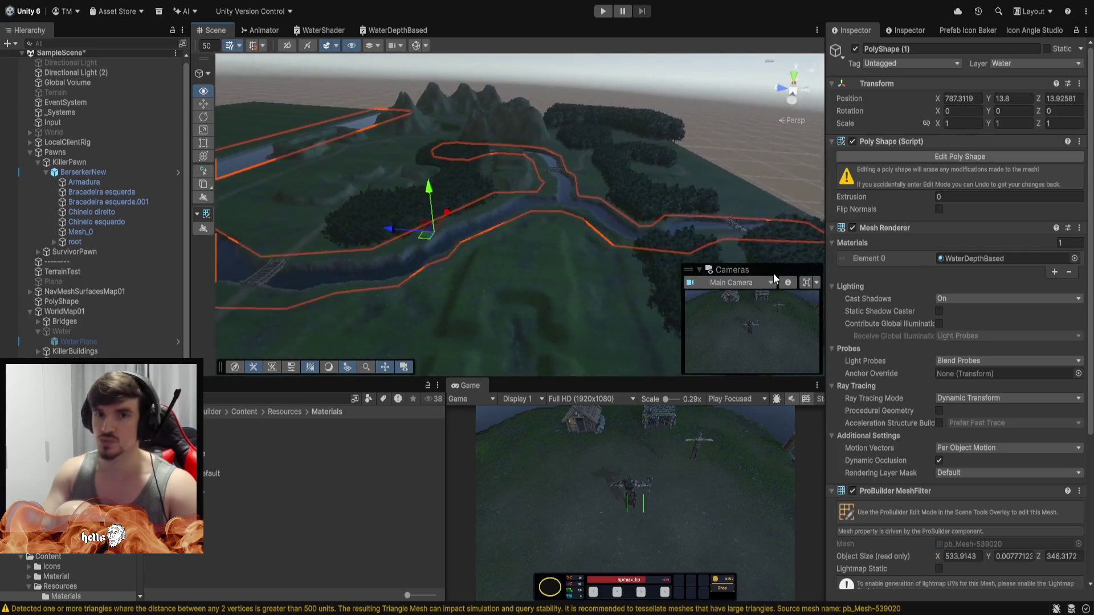
pyautogui.moveTo(773, 272)
pyautogui.mouseDown()
pyautogui.moveTo(537, 332)
pyautogui.moveTo(520, 325)
pyautogui.moveTo(552, 161)
pyautogui.moveTo(501, 166)
pyautogui.moveTo(535, 131)
pyautogui.moveTo(541, 295)
pyautogui.moveTo(754, 320)
pyautogui.moveTo(532, 324)
pyautogui.moveTo(332, 372)
pyautogui.mouseUp()
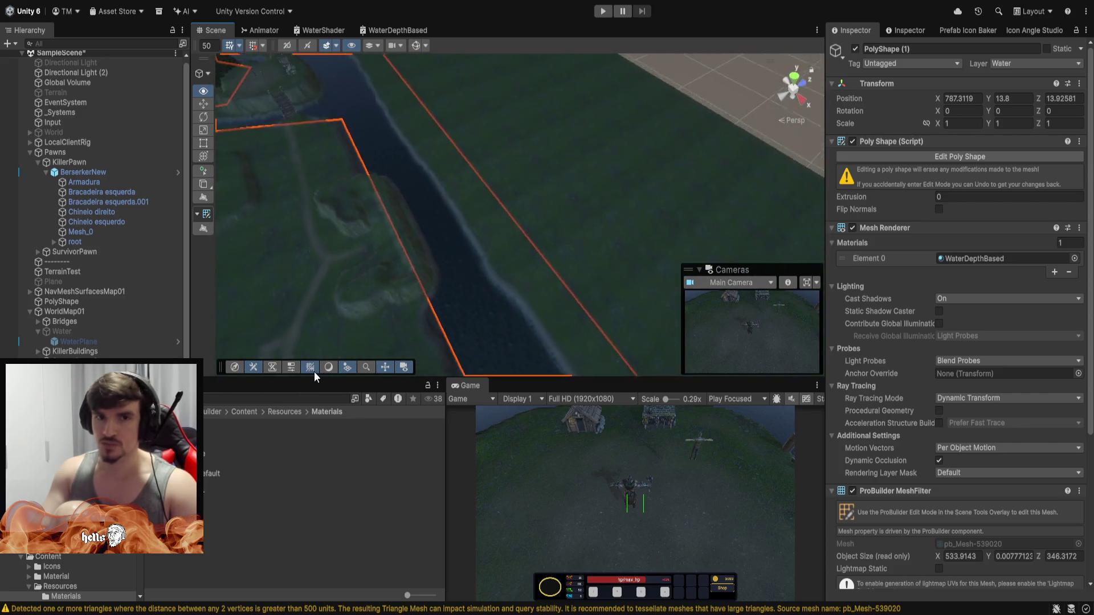
pyautogui.press('f')
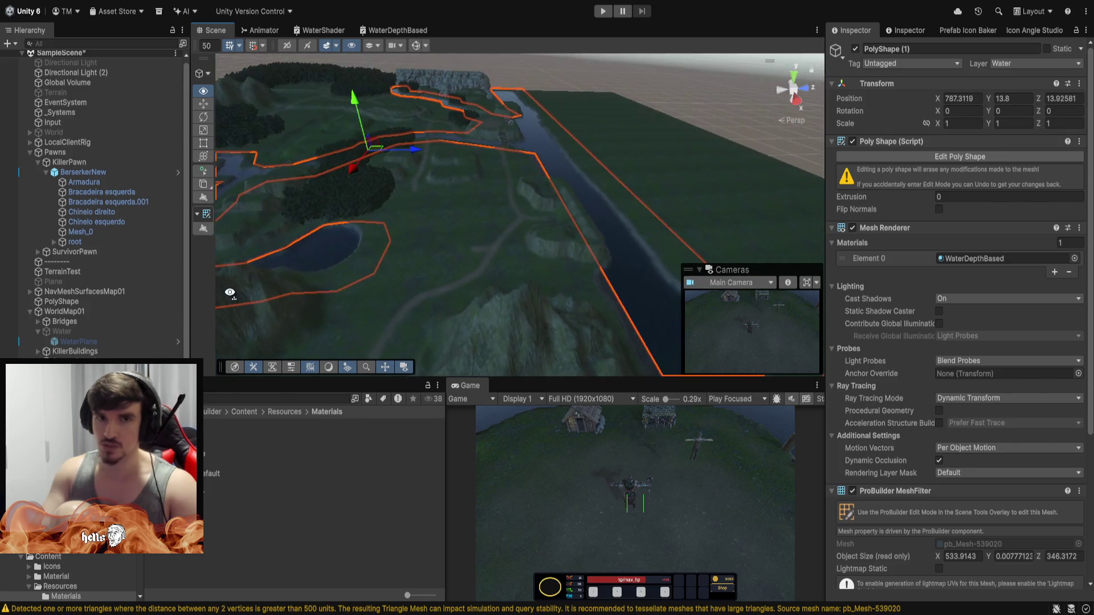
pyautogui.moveTo(227, 288)
pyautogui.mouseDown()
pyautogui.moveTo(378, 337)
pyautogui.moveTo(296, 337)
pyautogui.moveTo(334, 317)
pyautogui.mouseUp()
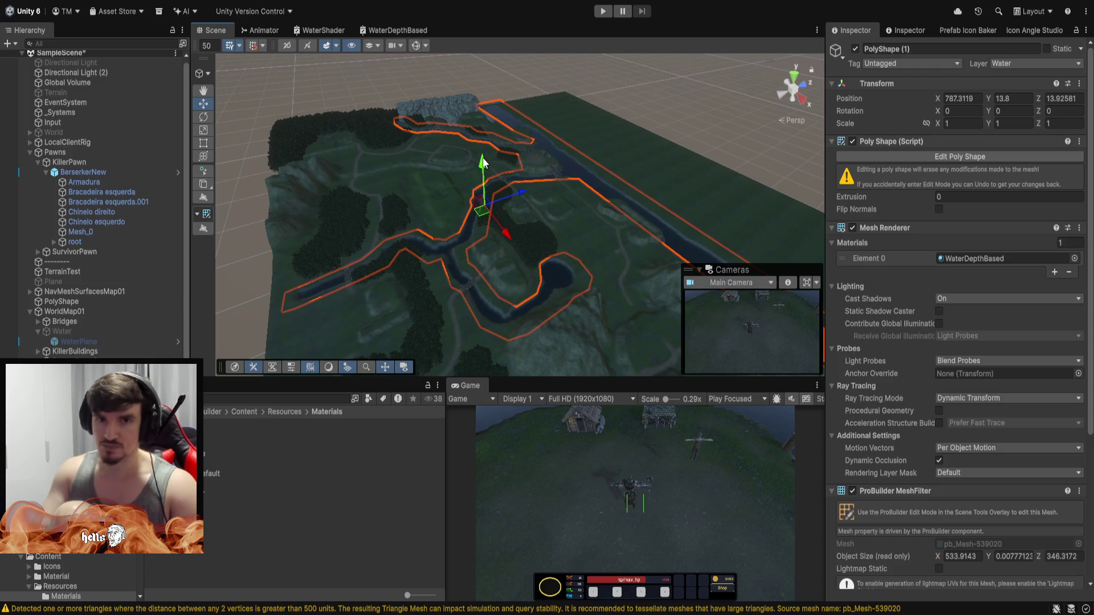
pyautogui.moveTo(483, 163)
pyautogui.mouseDown()
pyautogui.moveTo(490, 73)
pyautogui.moveTo(471, 157)
pyautogui.mouseUp()
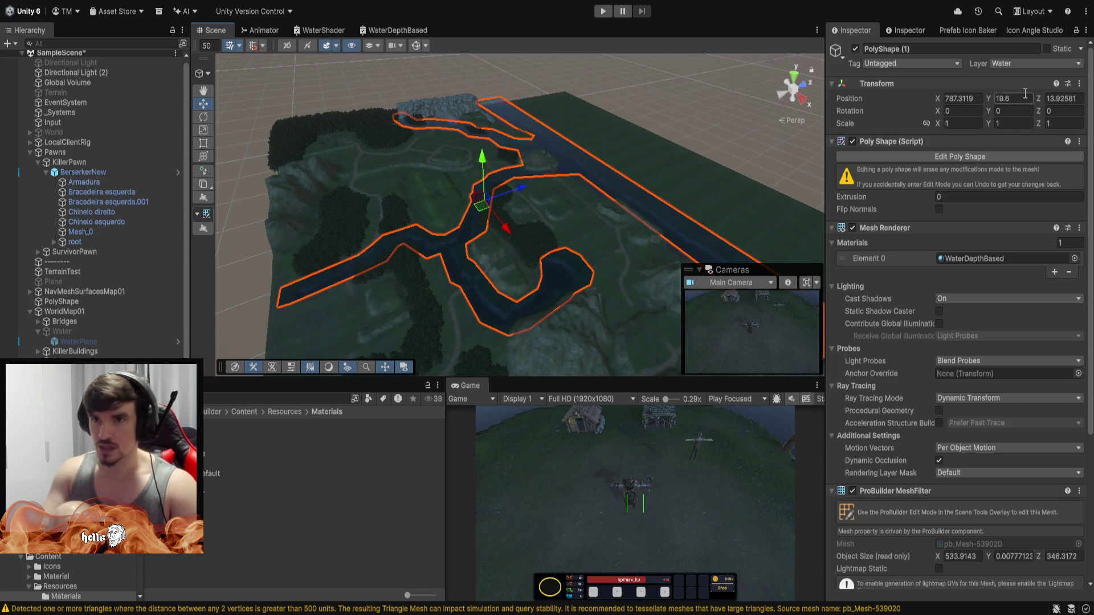
pyautogui.write('13')
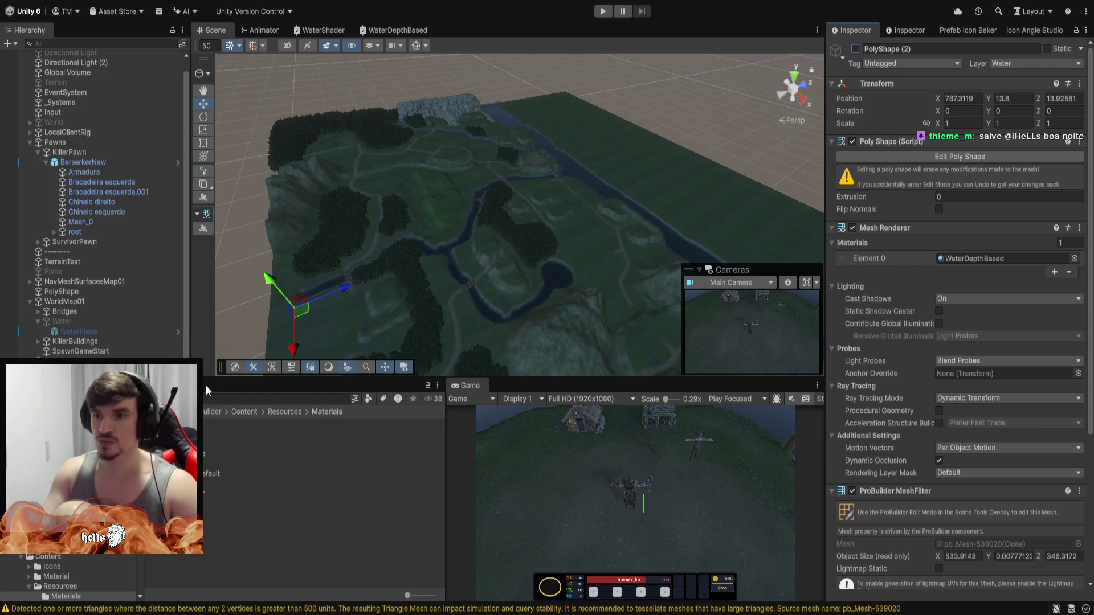
# Orbit around the water strip, ending on a low view of the river and bridge.
pyautogui.moveTo(487, 197)
pyautogui.mouseDown()
pyautogui.moveTo(695, 115)
pyautogui.moveTo(655, 182)
pyautogui.moveTo(600, 234)
pyautogui.moveTo(382, 239)
pyautogui.moveTo(518, 279)
pyautogui.moveTo(615, 282)
pyautogui.mouseUp()
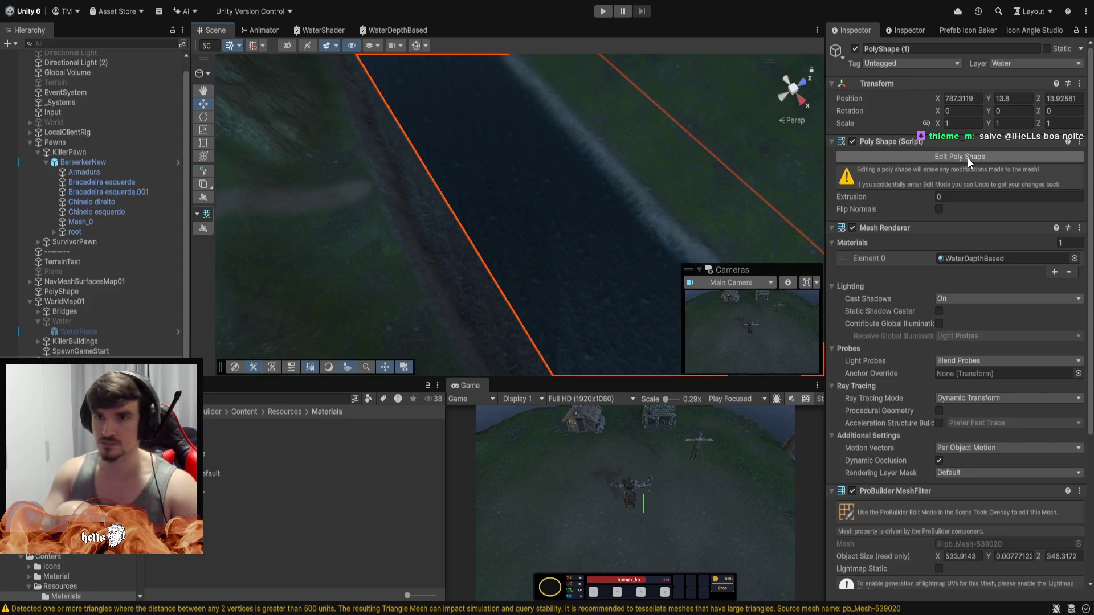
pyautogui.moveTo(476, 188)
pyautogui.mouseDown()
pyautogui.moveTo(655, 210)
pyautogui.moveTo(642, 195)
pyautogui.moveTo(409, 130)
pyautogui.moveTo(403, 110)
pyautogui.moveTo(415, 117)
pyautogui.moveTo(429, 103)
pyautogui.moveTo(419, 118)
pyautogui.moveTo(463, 130)
pyautogui.moveTo(453, 131)
pyautogui.moveTo(765, 154)
pyautogui.moveTo(699, 178)
pyautogui.moveTo(657, 217)
pyautogui.moveTo(528, 254)
pyautogui.moveTo(590, 343)
pyautogui.moveTo(495, 297)
pyautogui.moveTo(476, 171)
pyautogui.moveTo(509, 21)
pyautogui.moveTo(490, 47)
pyautogui.moveTo(516, 33)
pyautogui.moveTo(483, 61)
pyautogui.moveTo(361, 102)
pyautogui.moveTo(512, 171)
pyautogui.moveTo(797, 217)
pyautogui.mouseUp()
pyautogui.moveTo(948, 228)
pyautogui.mouseDown()
pyautogui.moveTo(910, 261)
pyautogui.moveTo(900, 301)
pyautogui.moveTo(182, 315)
pyautogui.moveTo(225, 268)
pyautogui.moveTo(391, 268)
pyautogui.moveTo(479, 234)
pyautogui.moveTo(468, 232)
pyautogui.moveTo(511, 85)
pyautogui.moveTo(486, 105)
pyautogui.moveTo(125, 223)
pyautogui.moveTo(12, 145)
pyautogui.moveTo(50, 120)
pyautogui.moveTo(1024, 138)
pyautogui.moveTo(914, 193)
pyautogui.moveTo(939, 180)
pyautogui.moveTo(39, 163)
pyautogui.moveTo(993, 76)
pyautogui.moveTo(860, 159)
pyautogui.moveTo(808, 160)
pyautogui.moveTo(1034, 135)
pyautogui.moveTo(1088, 114)
pyautogui.moveTo(9, 87)
pyautogui.moveTo(50, 93)
pyautogui.moveTo(45, 30)
pyautogui.moveTo(213, 54)
pyautogui.moveTo(184, 95)
pyautogui.moveTo(275, 300)
pyautogui.mouseUp()
pyautogui.scroll(-5, 276, 300)
pyautogui.moveTo(36, 211)
pyautogui.mouseDown()
pyautogui.moveTo(1051, 147)
pyautogui.moveTo(909, 49)
pyautogui.moveTo(700, 39)
pyautogui.moveTo(669, 44)
pyautogui.moveTo(642, 141)
pyautogui.moveTo(670, 119)
pyautogui.moveTo(476, 176)
pyautogui.moveTo(505, 139)
pyautogui.moveTo(297, 73)
pyautogui.moveTo(340, 43)
pyautogui.moveTo(258, 48)
pyautogui.moveTo(512, 216)
pyautogui.moveTo(621, 272)
pyautogui.mouseUp()
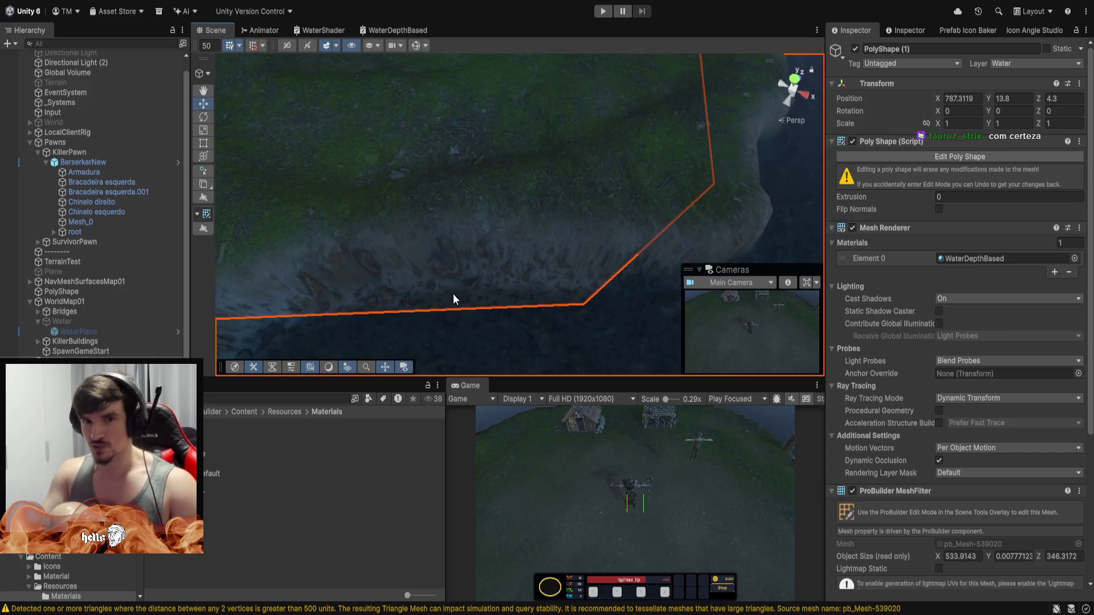
pyautogui.moveTo(452, 293)
pyautogui.mouseDown()
pyautogui.moveTo(327, 131)
pyautogui.moveTo(370, 57)
pyautogui.moveTo(93, 569)
pyautogui.moveTo(689, 215)
pyautogui.moveTo(815, 117)
pyautogui.mouseUp()
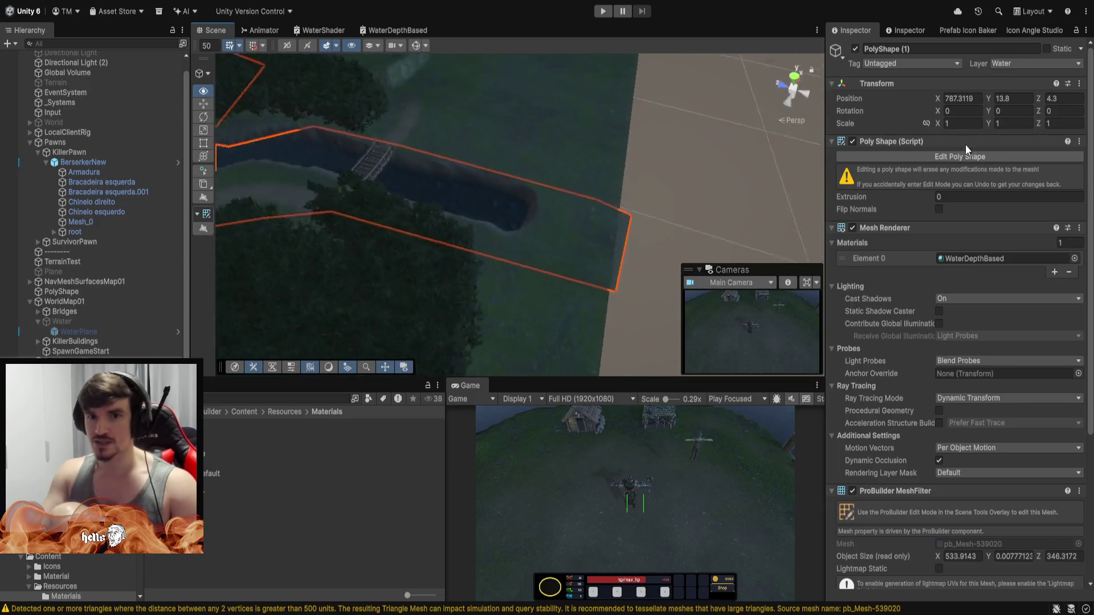
pyautogui.press('f')
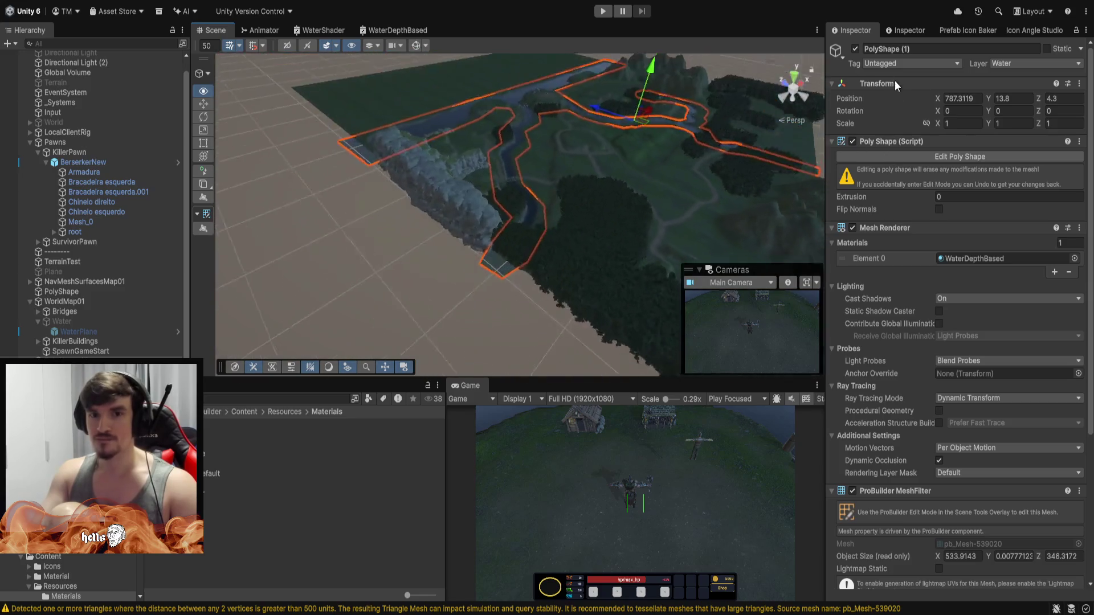
pyautogui.moveTo(773, 107)
pyautogui.mouseDown()
pyautogui.moveTo(490, 106)
pyautogui.moveTo(507, 80)
pyautogui.moveTo(862, 600)
pyautogui.moveTo(866, 120)
pyautogui.moveTo(633, 145)
pyautogui.moveTo(848, 49)
pyautogui.moveTo(901, 131)
pyautogui.moveTo(992, 131)
pyautogui.moveTo(203, 108)
pyautogui.moveTo(264, 165)
pyautogui.moveTo(43, 80)
pyautogui.moveTo(49, 50)
pyautogui.moveTo(539, 36)
pyautogui.moveTo(484, 170)
pyautogui.moveTo(364, 267)
pyautogui.moveTo(130, 610)
pyautogui.moveTo(57, 28)
pyautogui.moveTo(47, 77)
pyautogui.moveTo(72, 180)
pyautogui.moveTo(91, 181)
pyautogui.moveTo(94, 91)
pyautogui.moveTo(85, 50)
pyautogui.moveTo(33, 27)
pyautogui.moveTo(104, 46)
pyautogui.moveTo(138, 140)
pyautogui.moveTo(103, 163)
pyautogui.moveTo(29, 172)
pyautogui.moveTo(712, 188)
pyautogui.moveTo(635, 194)
pyautogui.moveTo(617, 210)
pyautogui.moveTo(737, 166)
pyautogui.moveTo(738, 178)
pyautogui.moveTo(66, 262)
pyautogui.moveTo(77, 230)
pyautogui.moveTo(197, 203)
pyautogui.moveTo(8, 161)
pyautogui.mouseUp()
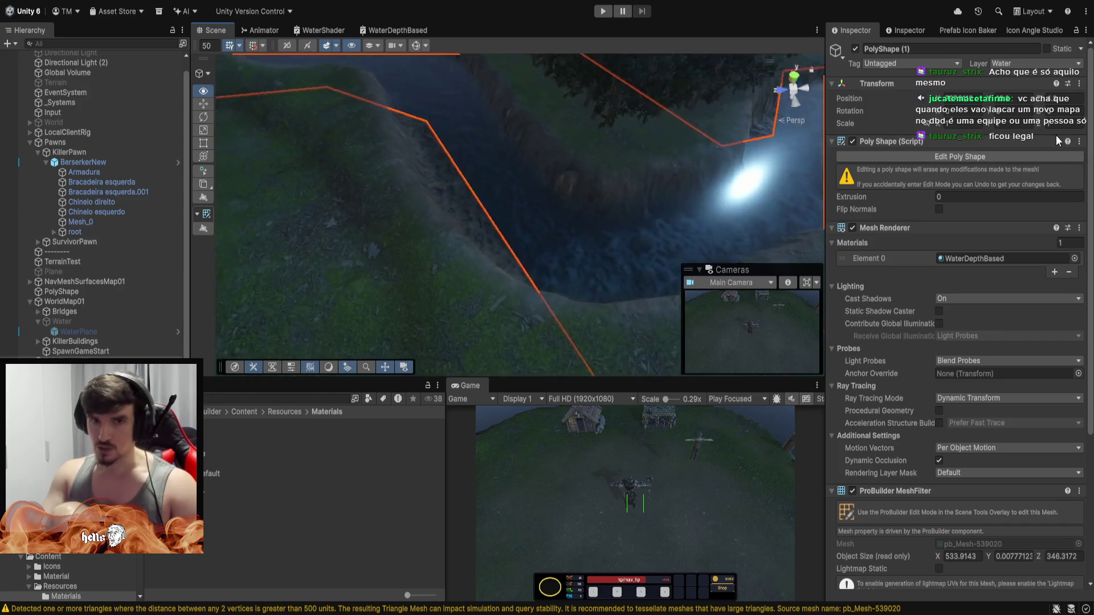
pyautogui.moveTo(1055, 135)
pyautogui.mouseDown()
pyautogui.moveTo(873, 93)
pyautogui.moveTo(48, 225)
pyautogui.moveTo(1052, 208)
pyautogui.moveTo(148, 162)
pyautogui.moveTo(1069, 121)
pyautogui.moveTo(140, 137)
pyautogui.moveTo(331, 116)
pyautogui.moveTo(137, 114)
pyautogui.moveTo(1048, 165)
pyautogui.moveTo(893, 163)
pyautogui.moveTo(989, 172)
pyautogui.moveTo(908, 187)
pyautogui.moveTo(797, 182)
pyautogui.moveTo(752, 176)
pyautogui.moveTo(723, 133)
pyautogui.moveTo(903, 126)
pyautogui.moveTo(802, 120)
pyautogui.moveTo(649, 154)
pyautogui.mouseUp()
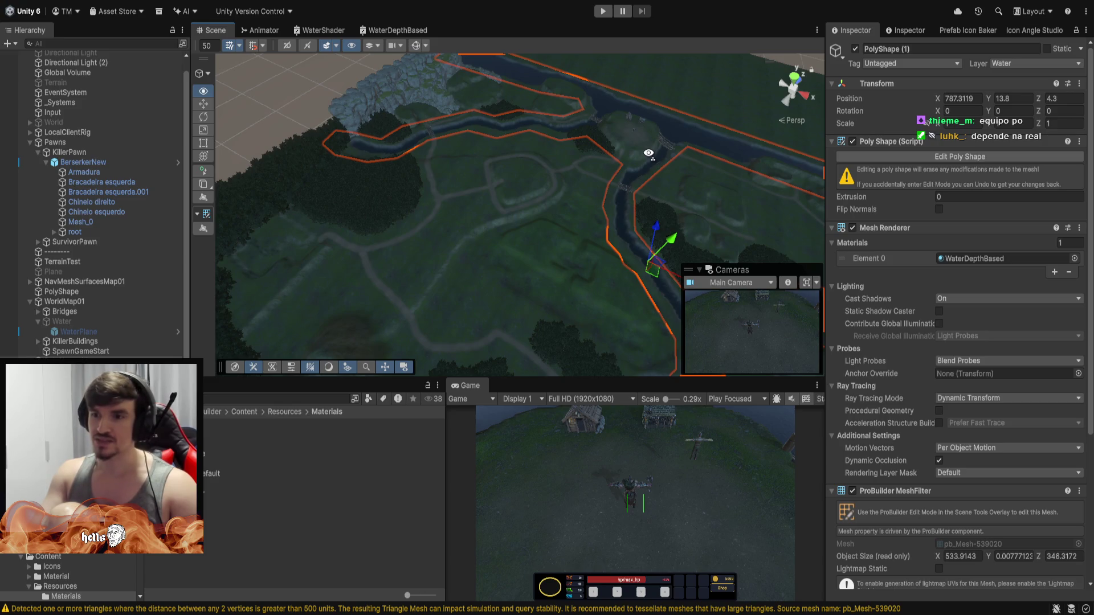
pyautogui.moveTo(648, 154); pyautogui.dragTo(642, 155)
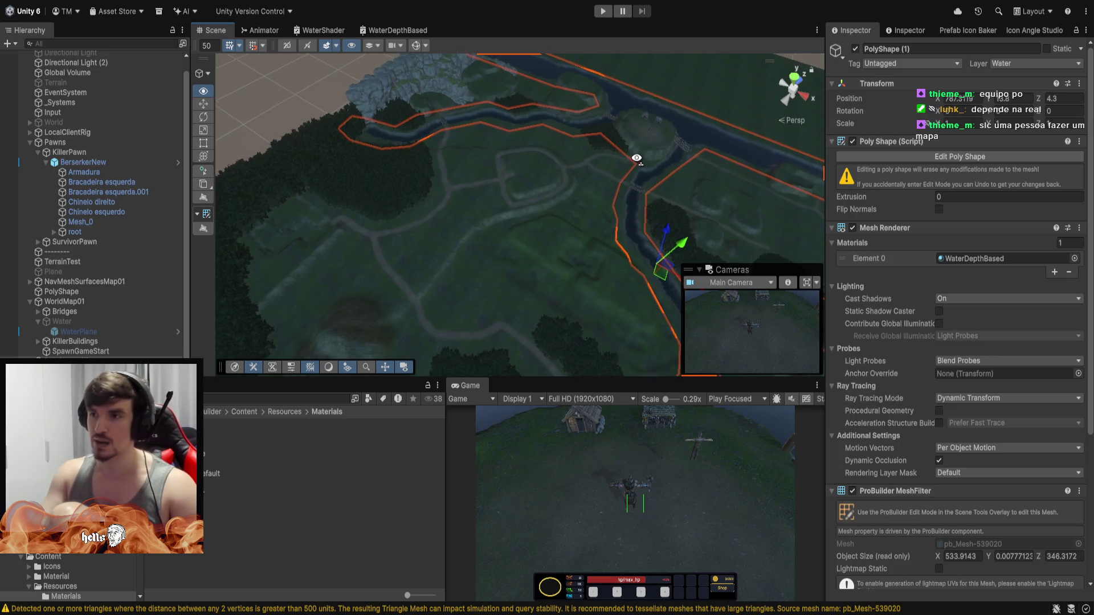
pyautogui.moveTo(636, 159)
pyautogui.mouseDown()
pyautogui.moveTo(955, 200)
pyautogui.moveTo(1010, 143)
pyautogui.moveTo(977, 111)
pyautogui.moveTo(523, 118)
pyautogui.moveTo(579, 69)
pyautogui.moveTo(746, 92)
pyautogui.moveTo(827, 68)
pyautogui.moveTo(943, 59)
pyautogui.moveTo(993, 74)
pyautogui.moveTo(915, 77)
pyautogui.moveTo(520, 175)
pyautogui.moveTo(443, 223)
pyautogui.moveTo(576, 166)
pyautogui.moveTo(778, 142)
pyautogui.moveTo(1007, 135)
pyautogui.moveTo(864, 211)
pyautogui.moveTo(483, 171)
pyautogui.moveTo(538, 149)
pyautogui.moveTo(633, 49)
pyautogui.moveTo(391, 146)
pyautogui.moveTo(353, 114)
pyautogui.moveTo(672, 109)
pyautogui.moveTo(439, 159)
pyautogui.moveTo(564, 131)
pyautogui.moveTo(524, 143)
pyautogui.moveTo(630, 159)
pyautogui.moveTo(684, 151)
pyautogui.moveTo(593, 139)
pyautogui.moveTo(507, 163)
pyautogui.moveTo(538, 120)
pyautogui.moveTo(530, 109)
pyautogui.moveTo(767, 77)
pyautogui.moveTo(710, 22)
pyautogui.moveTo(757, 599)
pyautogui.moveTo(798, 590)
pyautogui.moveTo(720, 40)
pyautogui.moveTo(1000, 89)
pyautogui.moveTo(88, 58)
pyautogui.moveTo(125, 69)
pyautogui.moveTo(121, 132)
pyautogui.moveTo(25, 91)
pyautogui.moveTo(346, 26)
pyautogui.moveTo(102, 45)
pyautogui.moveTo(1011, 86)
pyautogui.moveTo(966, 74)
pyautogui.moveTo(1015, 56)
pyautogui.moveTo(1039, 32)
pyautogui.moveTo(78, 30)
pyautogui.moveTo(21, 204)
pyautogui.moveTo(80, 190)
pyautogui.moveTo(6, 129)
pyautogui.moveTo(1037, 132)
pyautogui.moveTo(1019, 149)
pyautogui.mouseUp()
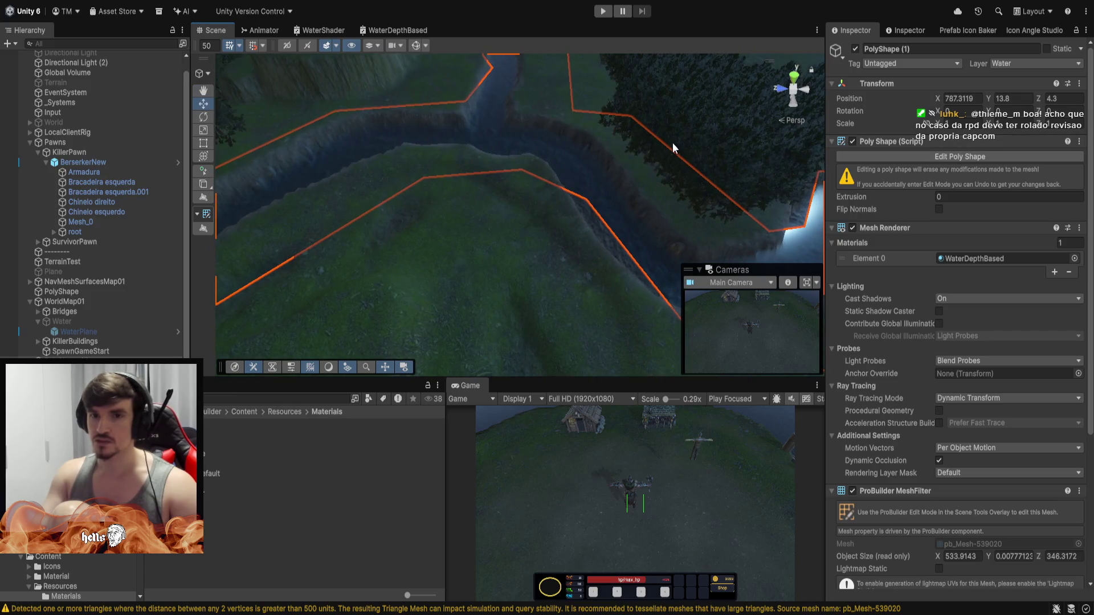
pyautogui.moveTo(672, 144)
pyautogui.mouseDown()
pyautogui.moveTo(750, 166)
pyautogui.moveTo(665, 178)
pyautogui.moveTo(869, 148)
pyautogui.mouseUp()
# Enter Edit Poly Shape and pull several outline points onto the riverbank.
pyautogui.click(922, 155)
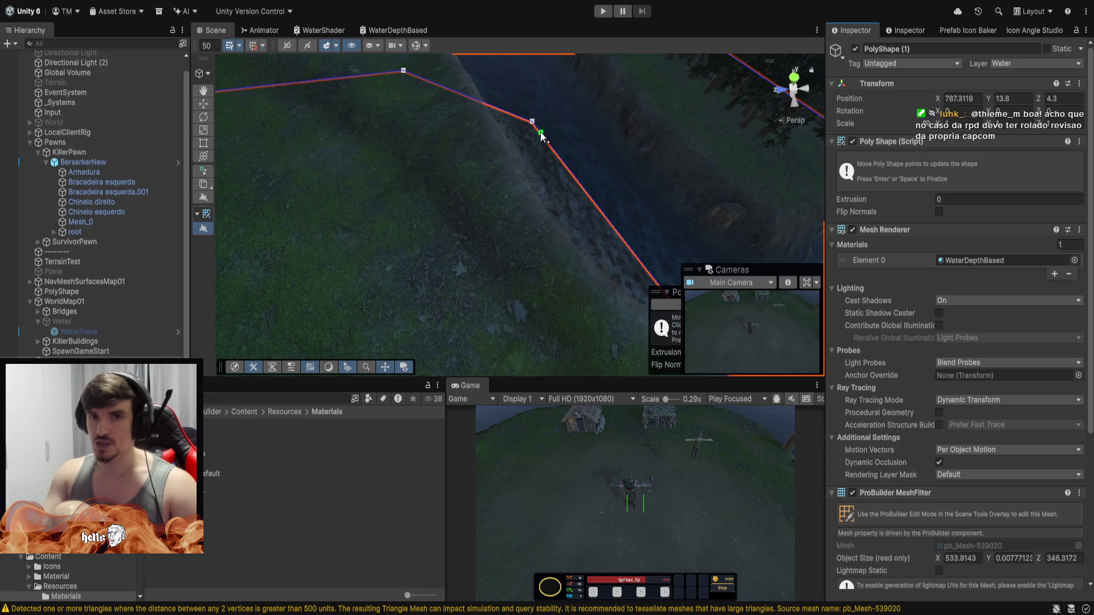
pyautogui.moveTo(534, 125)
pyautogui.mouseDown()
pyautogui.moveTo(469, 179)
pyautogui.moveTo(483, 238)
pyautogui.mouseUp()
pyautogui.moveTo(519, 124)
pyautogui.mouseDown()
pyautogui.moveTo(765, 46)
pyautogui.moveTo(622, 295)
pyautogui.mouseUp()
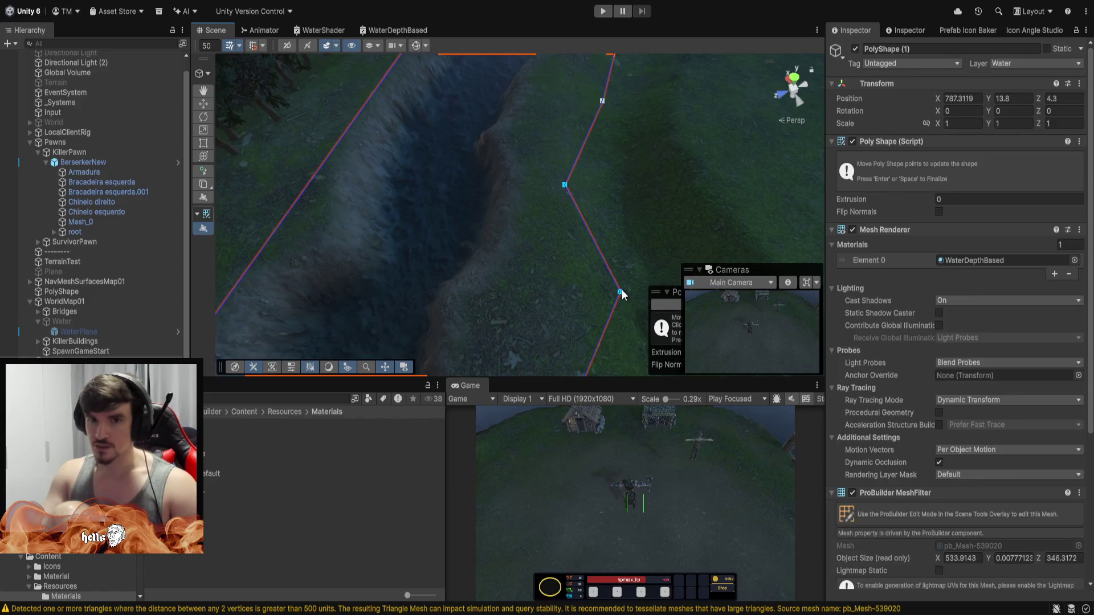
pyautogui.moveTo(550, 289)
pyautogui.mouseDown()
pyautogui.moveTo(374, 212)
pyautogui.moveTo(104, 224)
pyautogui.moveTo(173, 206)
pyautogui.moveTo(160, 188)
pyautogui.moveTo(171, 183)
pyautogui.moveTo(566, 27)
pyautogui.moveTo(539, 110)
pyautogui.moveTo(349, 258)
pyautogui.moveTo(232, 250)
pyautogui.moveTo(501, 207)
pyautogui.moveTo(641, 165)
pyautogui.mouseUp()
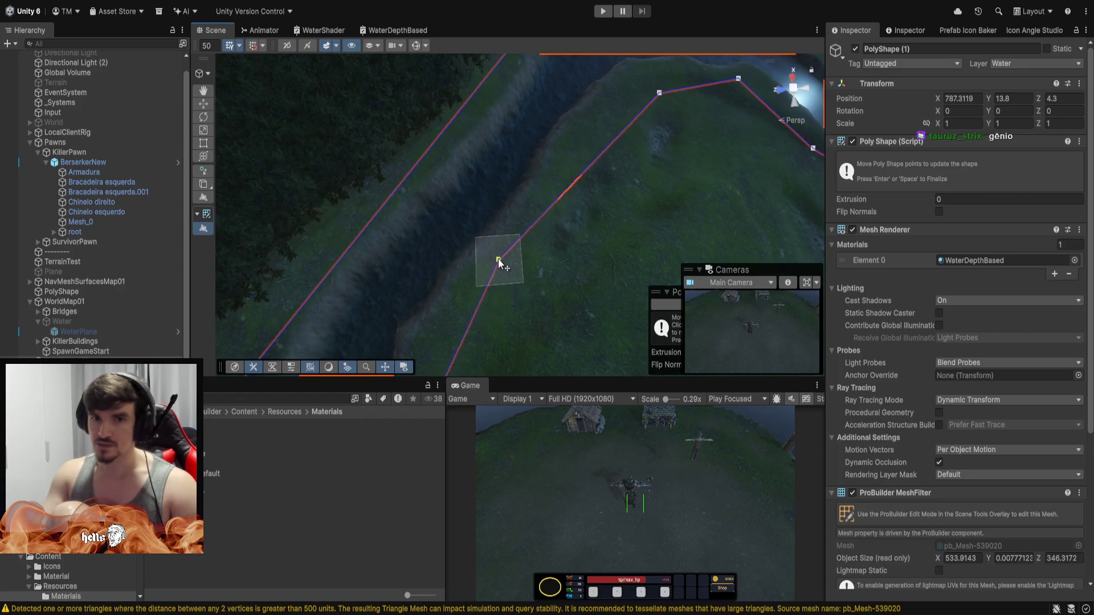
pyautogui.moveTo(499, 260); pyautogui.dragTo(502, 262)
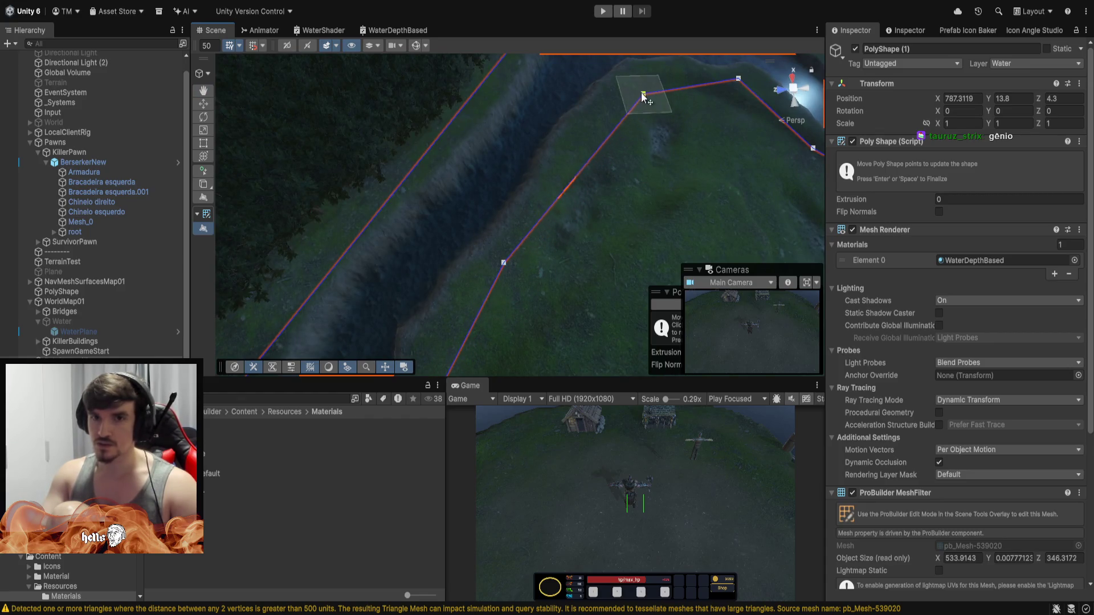
pyautogui.moveTo(605, 106); pyautogui.dragTo(579, 132)
pyautogui.moveTo(679, 171)
pyautogui.mouseDown()
pyautogui.moveTo(808, 118)
pyautogui.moveTo(691, 126)
pyautogui.moveTo(945, 54)
pyautogui.moveTo(935, 40)
pyautogui.moveTo(919, 610)
pyautogui.moveTo(798, 85)
pyautogui.moveTo(723, 166)
pyautogui.moveTo(576, 183)
pyautogui.moveTo(364, 93)
pyautogui.moveTo(493, 118)
pyautogui.moveTo(587, 163)
pyautogui.moveTo(565, 90)
pyautogui.moveTo(439, 579)
pyautogui.mouseUp()
pyautogui.scroll(5, 519, 217)
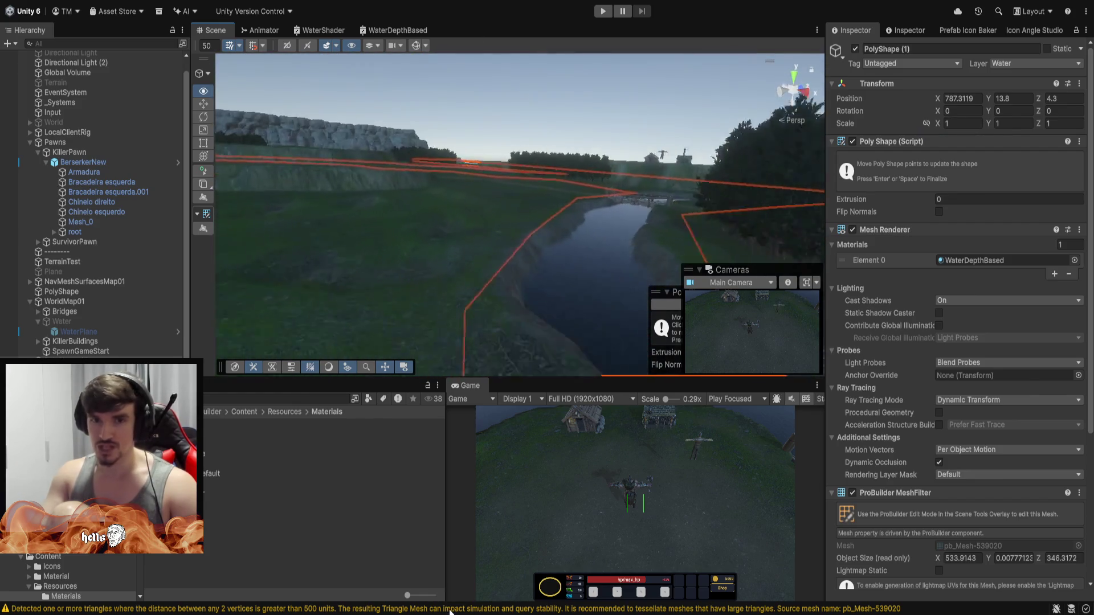
pyautogui.moveTo(626, 199)
pyautogui.mouseDown()
pyautogui.moveTo(655, 142)
pyautogui.moveTo(706, 104)
pyautogui.moveTo(548, 103)
pyautogui.moveTo(538, 245)
pyautogui.moveTo(513, 105)
pyautogui.moveTo(539, 119)
pyautogui.moveTo(386, 127)
pyautogui.moveTo(586, 117)
pyautogui.moveTo(459, 112)
pyautogui.moveTo(701, 66)
pyautogui.moveTo(747, 573)
pyautogui.moveTo(766, 562)
pyautogui.moveTo(362, 1)
pyautogui.mouseUp()
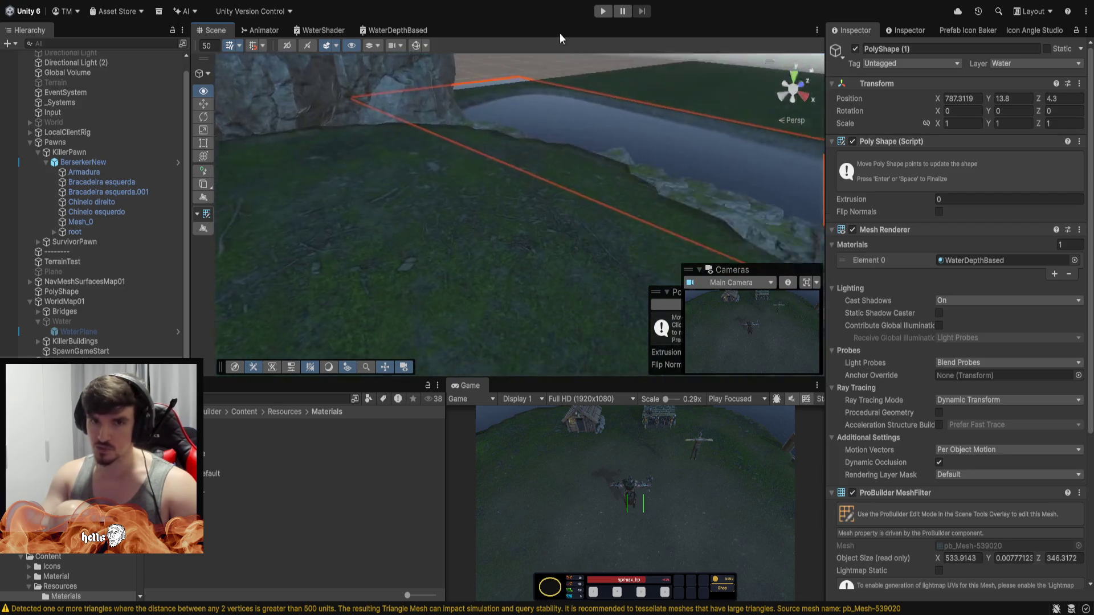
pyautogui.moveTo(640, 195)
pyautogui.mouseDown()
pyautogui.moveTo(435, 127)
pyautogui.moveTo(523, 146)
pyautogui.moveTo(556, 85)
pyautogui.moveTo(433, 7)
pyautogui.mouseUp()
# Fly past the cliff and orbit around the water plane and rocks.
pyautogui.press('w')
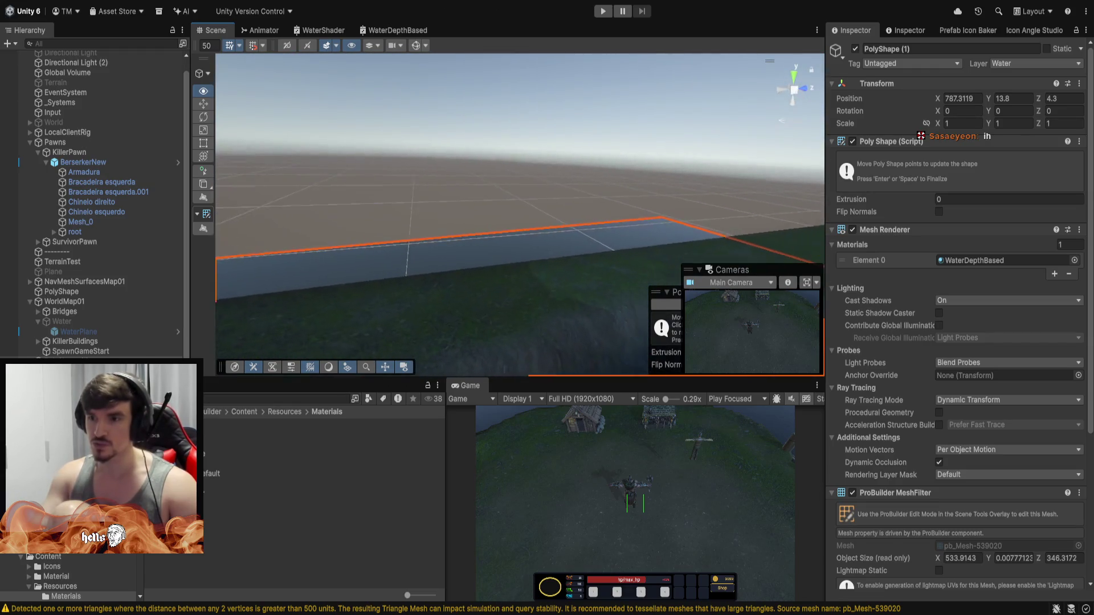
pyautogui.moveTo(450, 35)
pyautogui.mouseDown()
pyautogui.moveTo(450, 69)
pyautogui.moveTo(426, 16)
pyautogui.moveTo(257, 74)
pyautogui.mouseUp()
pyautogui.moveTo(107, 101)
pyautogui.mouseDown()
pyautogui.moveTo(1010, 87)
pyautogui.moveTo(832, 152)
pyautogui.moveTo(550, 149)
pyautogui.mouseUp()
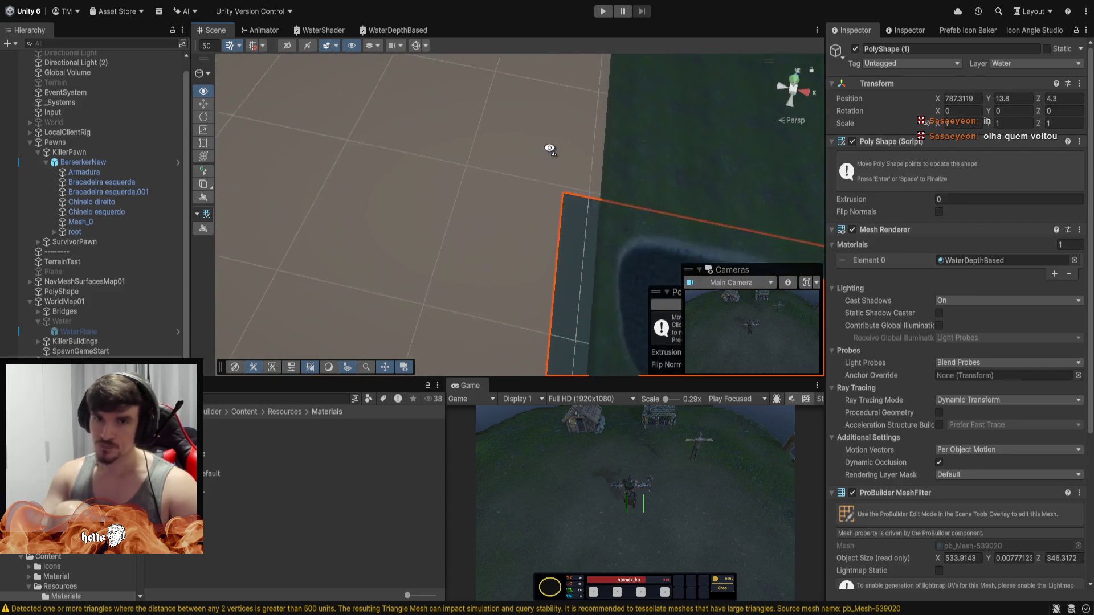
pyautogui.moveTo(573, 105); pyautogui.dragTo(832, 131)
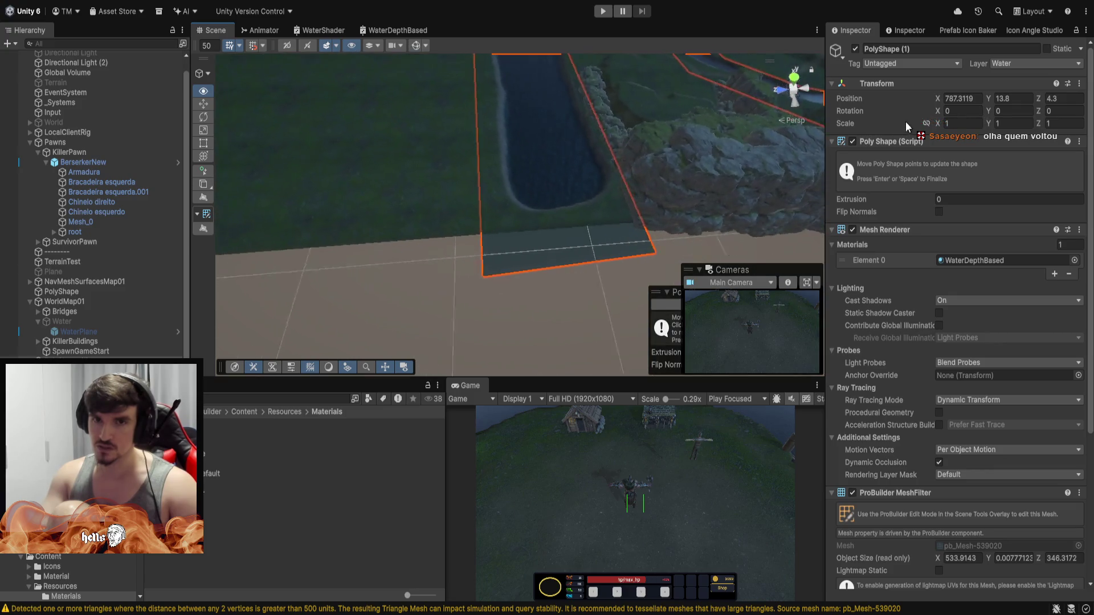
pyautogui.moveTo(904, 122)
pyautogui.mouseDown()
pyautogui.moveTo(986, 104)
pyautogui.moveTo(90, 65)
pyautogui.moveTo(214, 28)
pyautogui.moveTo(470, 29)
pyautogui.moveTo(473, 199)
pyautogui.moveTo(387, 56)
pyautogui.moveTo(404, 71)
pyautogui.moveTo(310, 57)
pyautogui.mouseUp()
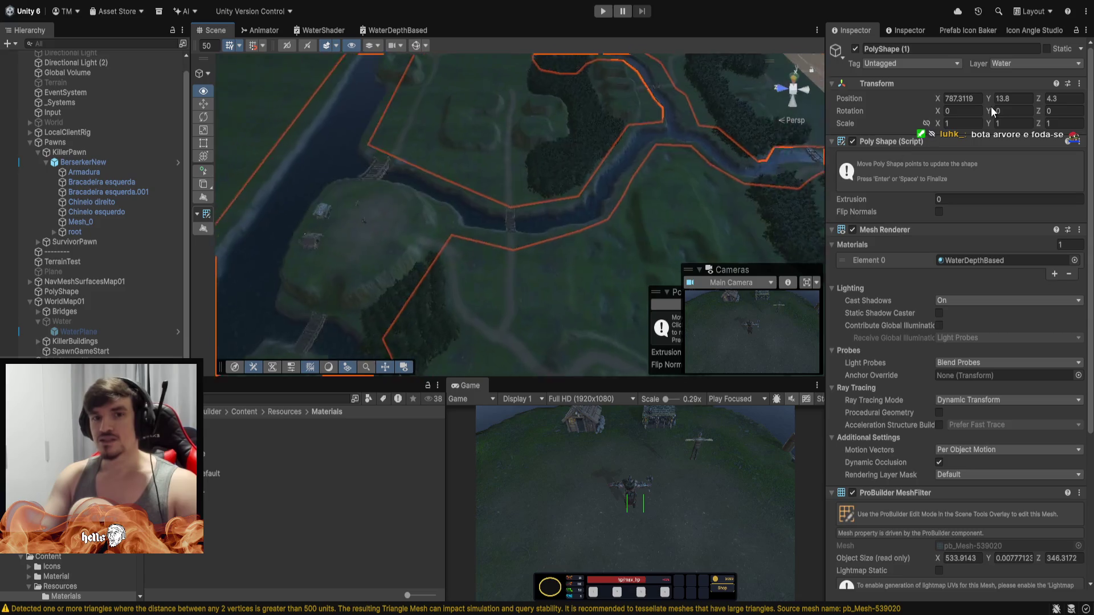
pyautogui.moveTo(989, 111)
pyautogui.mouseDown()
pyautogui.moveTo(962, 581)
pyautogui.moveTo(481, 163)
pyautogui.moveTo(627, 131)
pyautogui.mouseUp()
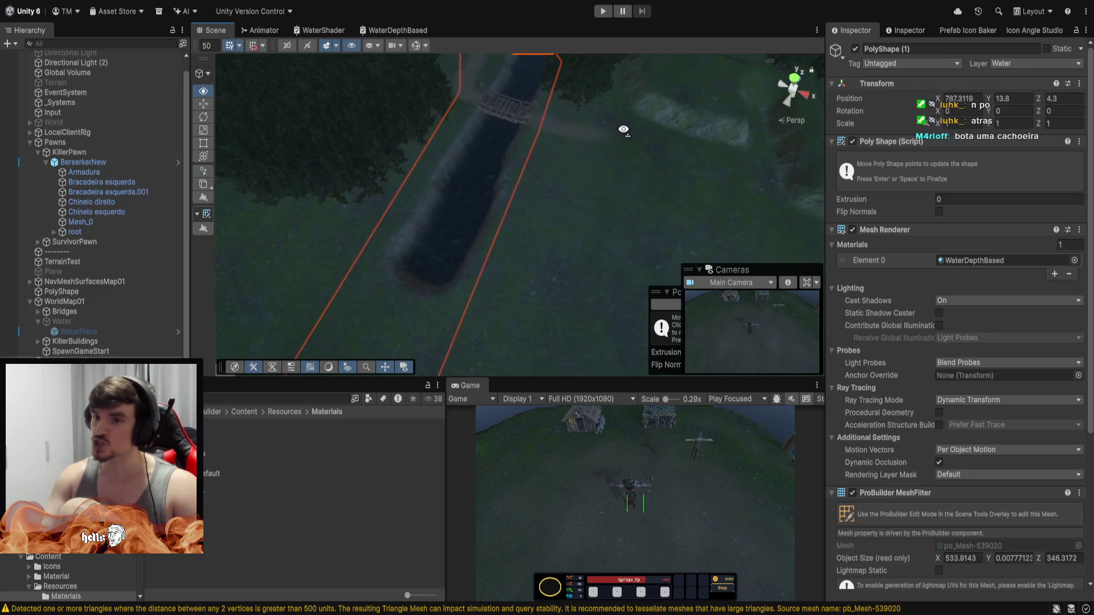
pyautogui.moveTo(622, 130)
pyautogui.mouseDown()
pyautogui.moveTo(478, 45)
pyautogui.moveTo(467, 35)
pyautogui.moveTo(477, 8)
pyautogui.moveTo(384, 44)
pyautogui.mouseUp()
# Move toward the bridge and tilt down onto the river channel and water outline.
pyautogui.press('a')
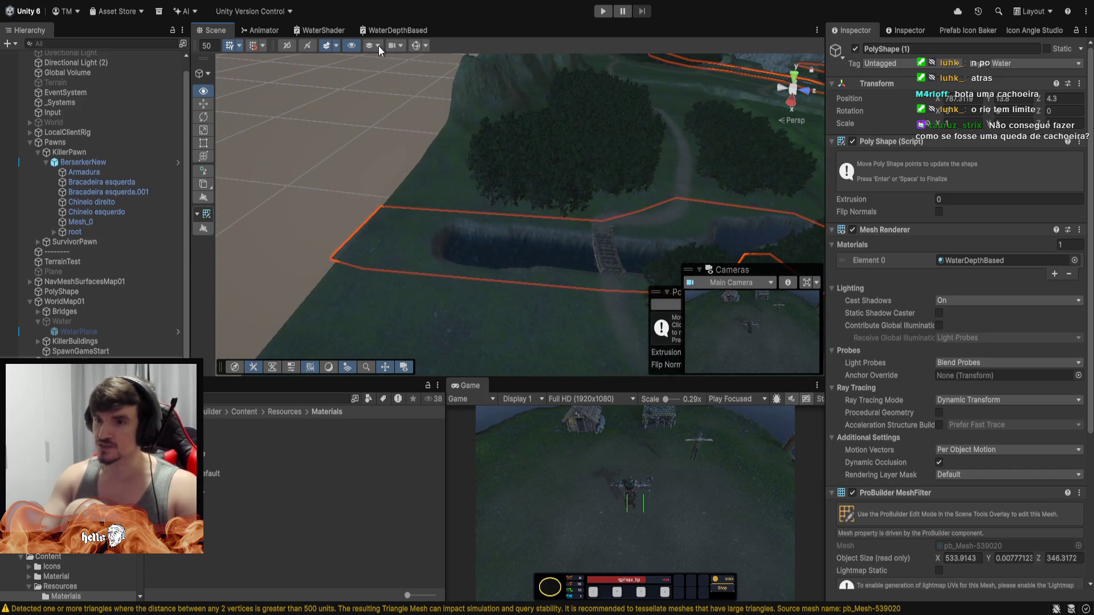
pyautogui.press('Right')
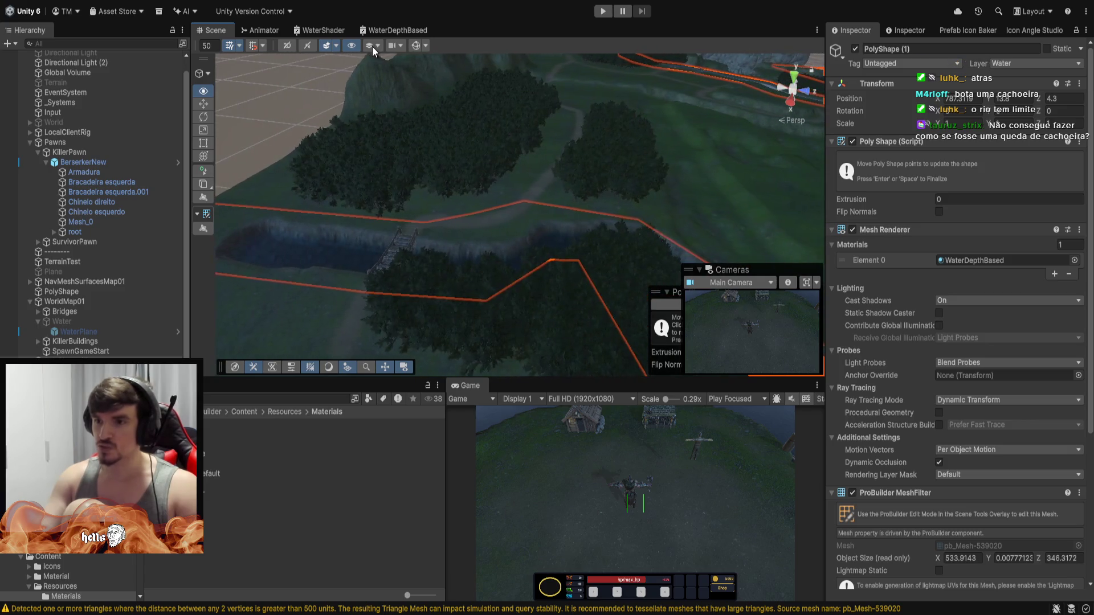
pyautogui.press('Left')
pyautogui.press('Left')
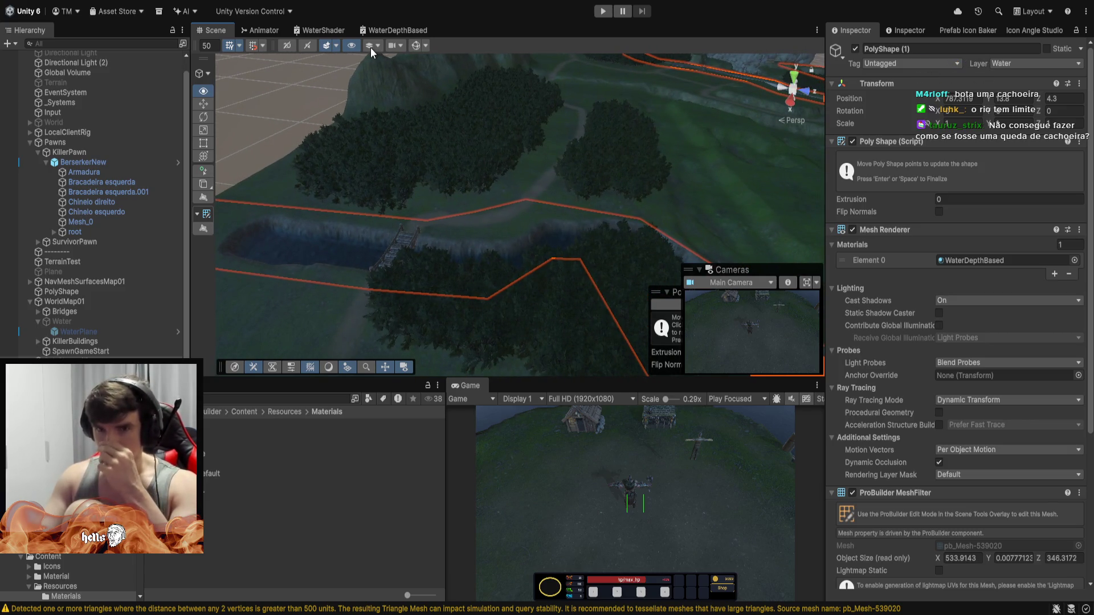
pyautogui.moveTo(367, 49); pyautogui.dragTo(358, 60)
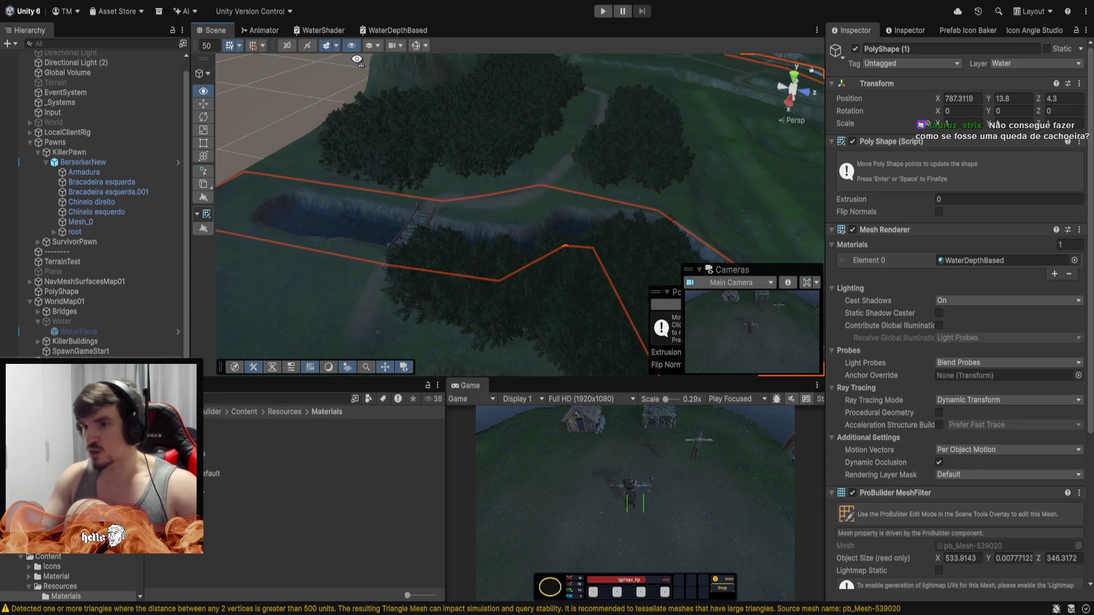
pyautogui.moveTo(357, 59)
pyautogui.mouseDown()
pyautogui.moveTo(408, 46)
pyautogui.moveTo(513, 171)
pyautogui.moveTo(716, 548)
pyautogui.moveTo(698, 573)
pyautogui.moveTo(537, 12)
pyautogui.moveTo(452, 40)
pyautogui.moveTo(455, 1)
pyautogui.moveTo(983, 563)
pyautogui.moveTo(994, 612)
pyautogui.moveTo(1011, 20)
pyautogui.moveTo(998, 37)
pyautogui.moveTo(1091, 17)
pyautogui.moveTo(105, 4)
pyautogui.moveTo(83, 17)
pyautogui.moveTo(124, 37)
pyautogui.moveTo(432, 11)
pyautogui.moveTo(610, 124)
pyautogui.moveTo(456, 112)
pyautogui.moveTo(490, 103)
pyautogui.moveTo(465, 85)
pyautogui.moveTo(226, 596)
pyautogui.mouseUp()
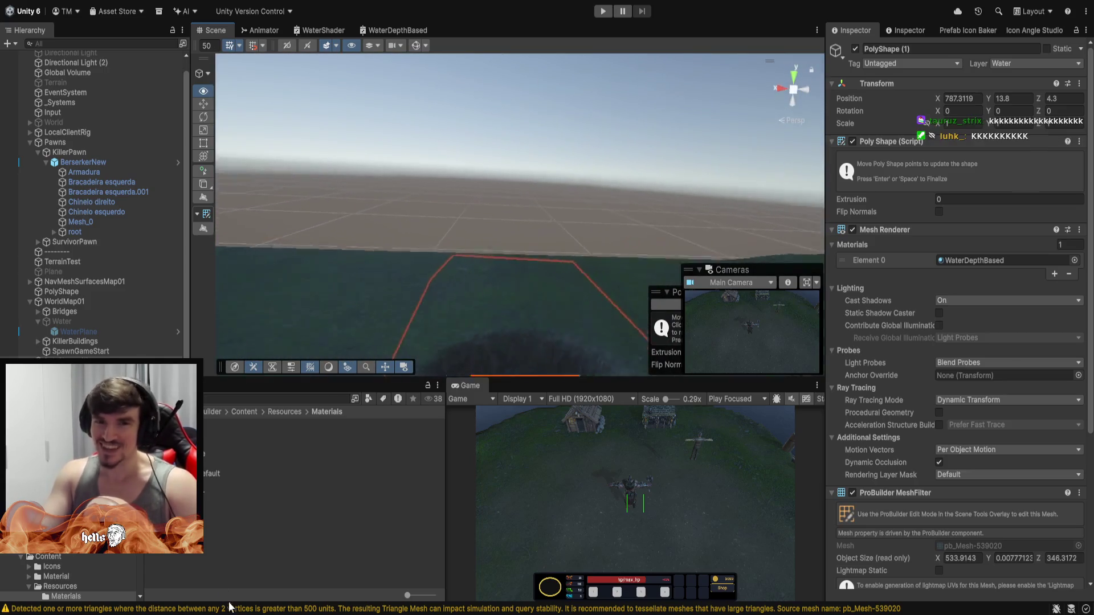
pyautogui.moveTo(353, 273)
pyautogui.mouseDown()
pyautogui.moveTo(453, 23)
pyautogui.moveTo(679, 59)
pyautogui.moveTo(1007, 86)
pyautogui.moveTo(49, 118)
pyautogui.moveTo(55, 67)
pyautogui.moveTo(1043, 80)
pyautogui.moveTo(1020, 103)
pyautogui.moveTo(32, 55)
pyautogui.moveTo(1086, 46)
pyautogui.moveTo(8, 1)
pyautogui.mouseUp()
pyautogui.scroll(-5, 520, 215)
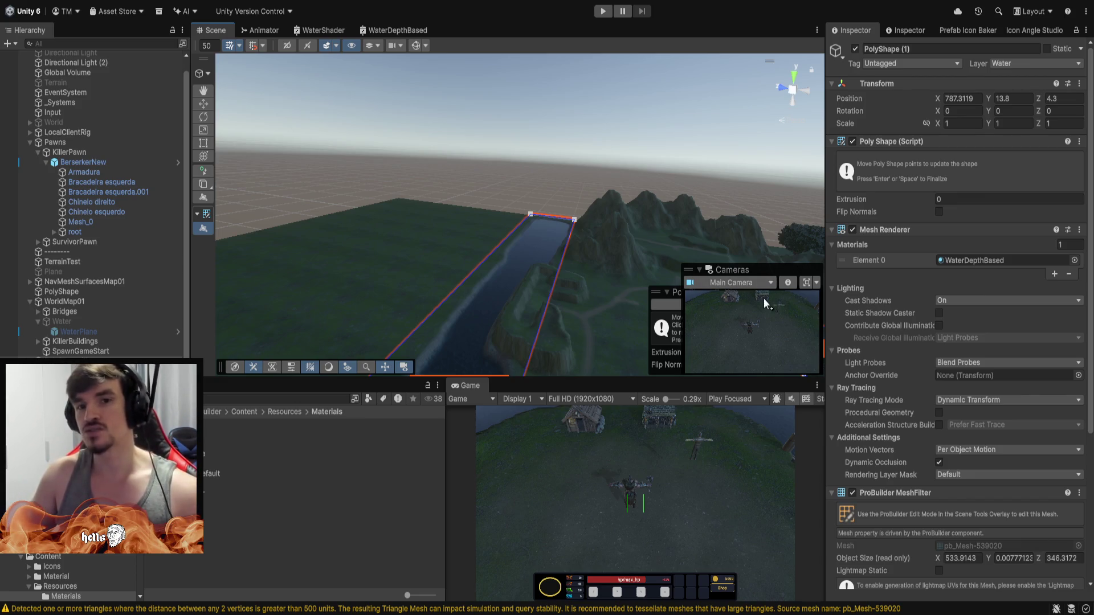
pyautogui.moveTo(597, 165)
pyautogui.mouseDown()
pyautogui.moveTo(638, 104)
pyautogui.moveTo(612, 139)
pyautogui.moveTo(540, 178)
pyautogui.moveTo(569, 273)
pyautogui.moveTo(239, 148)
pyautogui.moveTo(256, 183)
pyautogui.moveTo(329, 185)
pyautogui.moveTo(442, 266)
pyautogui.moveTo(274, 237)
pyautogui.moveTo(312, 313)
pyautogui.moveTo(556, 353)
pyautogui.moveTo(582, 338)
pyautogui.moveTo(578, 324)
pyautogui.moveTo(625, 342)
pyautogui.moveTo(713, 341)
pyautogui.moveTo(853, 306)
pyautogui.moveTo(549, 251)
pyautogui.moveTo(470, 248)
pyautogui.mouseUp()
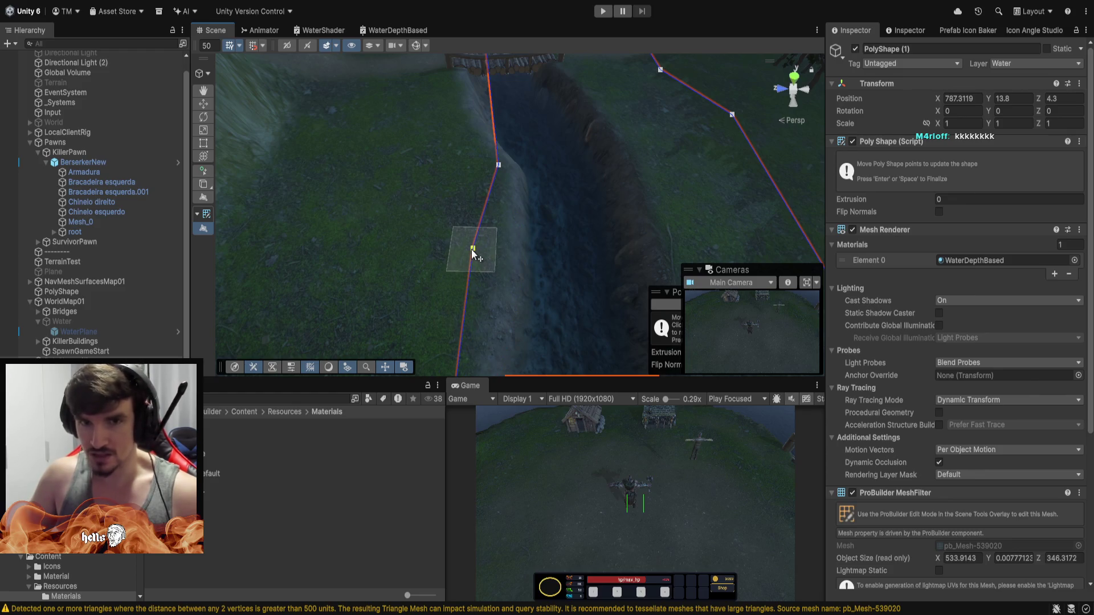
# Orbit along the river banks, the bridge and the pond beside the cliff to review the outline.
pyautogui.moveTo(583, 162)
pyautogui.mouseDown()
pyautogui.moveTo(552, 33)
pyautogui.moveTo(575, 1)
pyautogui.moveTo(596, 127)
pyautogui.moveTo(532, 197)
pyautogui.mouseUp()
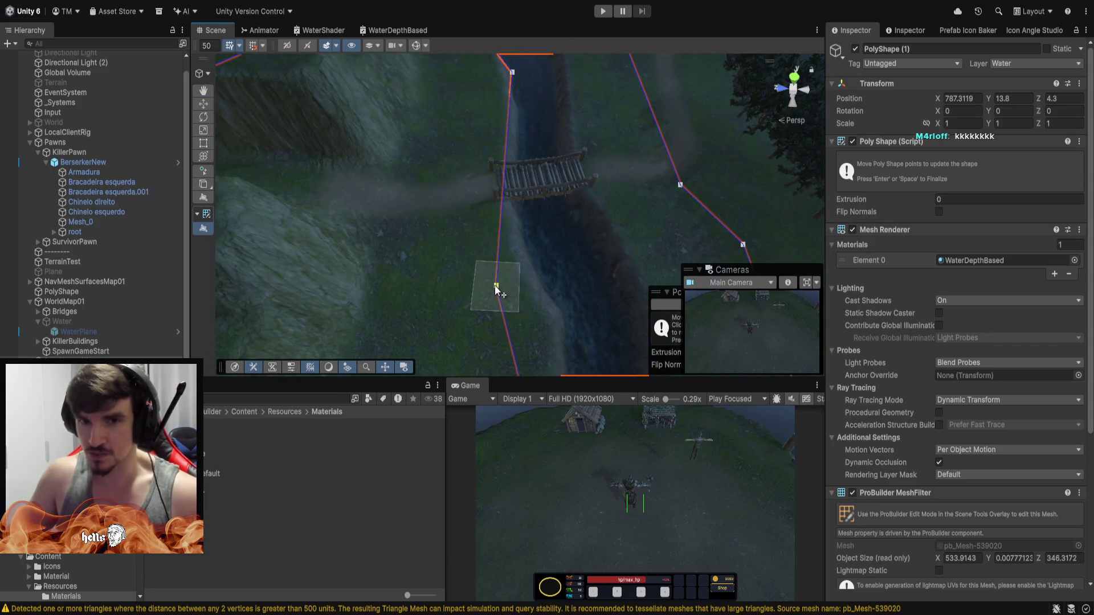
pyautogui.moveTo(488, 175); pyautogui.dragTo(573, 218)
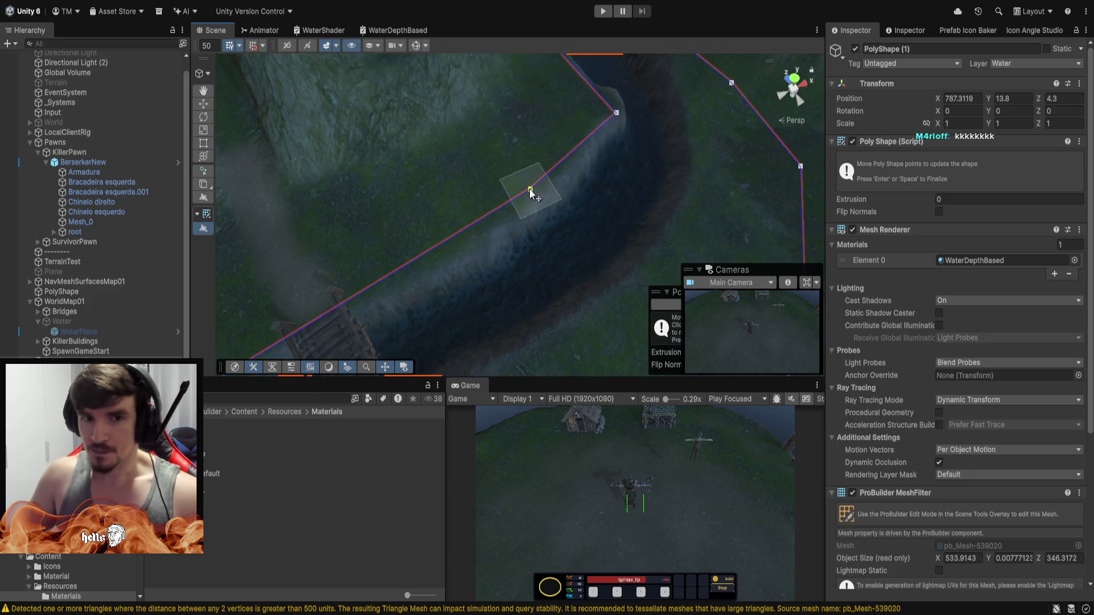
pyautogui.moveTo(529, 189)
pyautogui.mouseDown()
pyautogui.moveTo(689, 36)
pyautogui.moveTo(589, 3)
pyautogui.moveTo(176, 142)
pyautogui.moveTo(68, 165)
pyautogui.moveTo(1050, 186)
pyautogui.moveTo(49, 119)
pyautogui.moveTo(30, 107)
pyautogui.moveTo(125, 19)
pyautogui.moveTo(1071, 601)
pyautogui.moveTo(342, 171)
pyautogui.moveTo(511, 86)
pyautogui.moveTo(365, 608)
pyautogui.moveTo(1014, 17)
pyautogui.moveTo(969, 69)
pyautogui.moveTo(982, 2)
pyautogui.moveTo(951, 14)
pyautogui.moveTo(1037, 89)
pyautogui.moveTo(186, 206)
pyautogui.moveTo(73, 207)
pyautogui.moveTo(917, 204)
pyautogui.mouseUp()
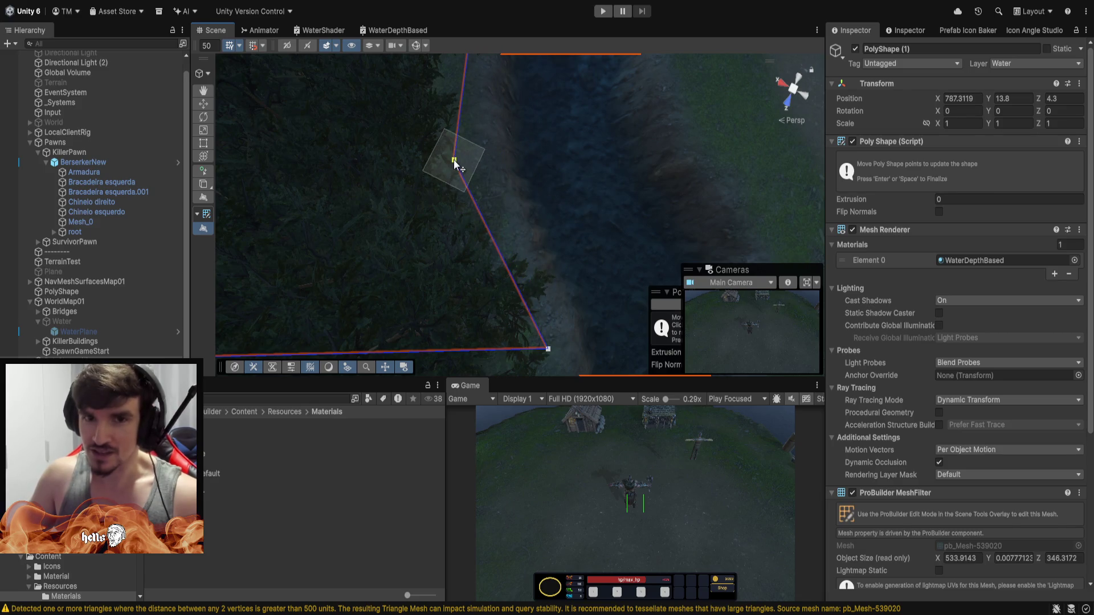
pyautogui.moveTo(580, 88)
pyautogui.mouseDown()
pyautogui.moveTo(685, 566)
pyautogui.moveTo(668, 546)
pyautogui.moveTo(650, 551)
pyautogui.moveTo(292, 113)
pyautogui.moveTo(239, 97)
pyautogui.moveTo(251, 131)
pyautogui.moveTo(227, 166)
pyautogui.moveTo(80, 94)
pyautogui.moveTo(31, 43)
pyautogui.moveTo(21, 69)
pyautogui.moveTo(1050, 81)
pyautogui.moveTo(1059, 9)
pyautogui.moveTo(980, 81)
pyautogui.moveTo(873, 576)
pyautogui.moveTo(854, 604)
pyautogui.mouseUp()
pyautogui.moveTo(519, 215)
pyautogui.mouseDown()
pyautogui.moveTo(493, 201)
pyautogui.moveTo(1000, 555)
pyautogui.moveTo(735, 531)
pyautogui.moveTo(560, 561)
pyautogui.moveTo(402, 553)
pyautogui.moveTo(592, 204)
pyautogui.mouseUp()
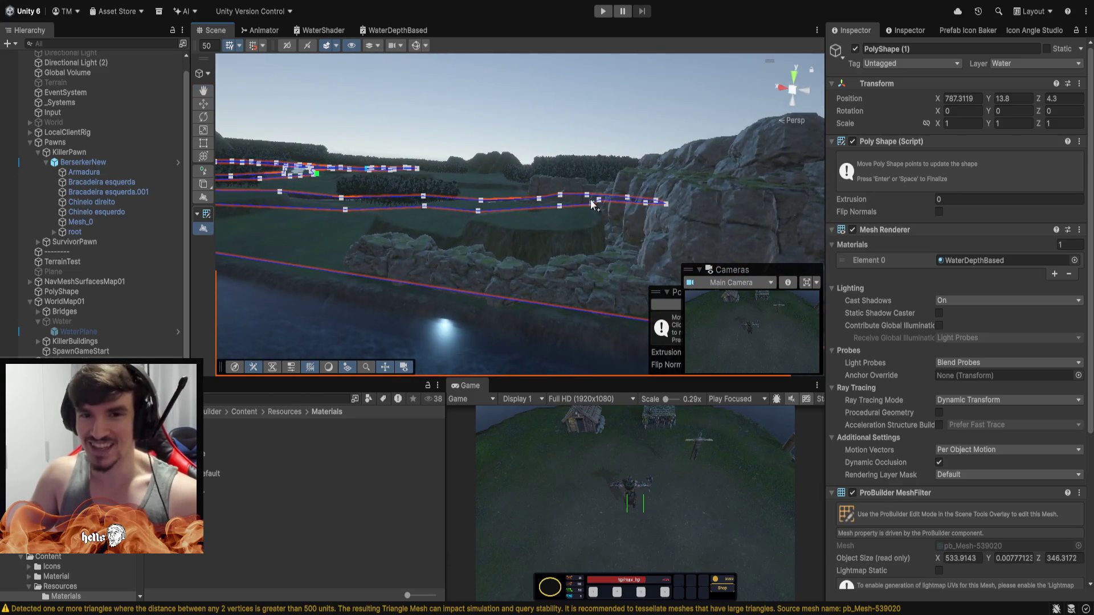
pyautogui.moveTo(558, 120)
pyautogui.mouseDown()
pyautogui.moveTo(361, 169)
pyautogui.moveTo(625, 238)
pyautogui.moveTo(545, 218)
pyautogui.moveTo(559, 224)
pyautogui.moveTo(559, 198)
pyautogui.moveTo(545, 191)
pyautogui.mouseUp()
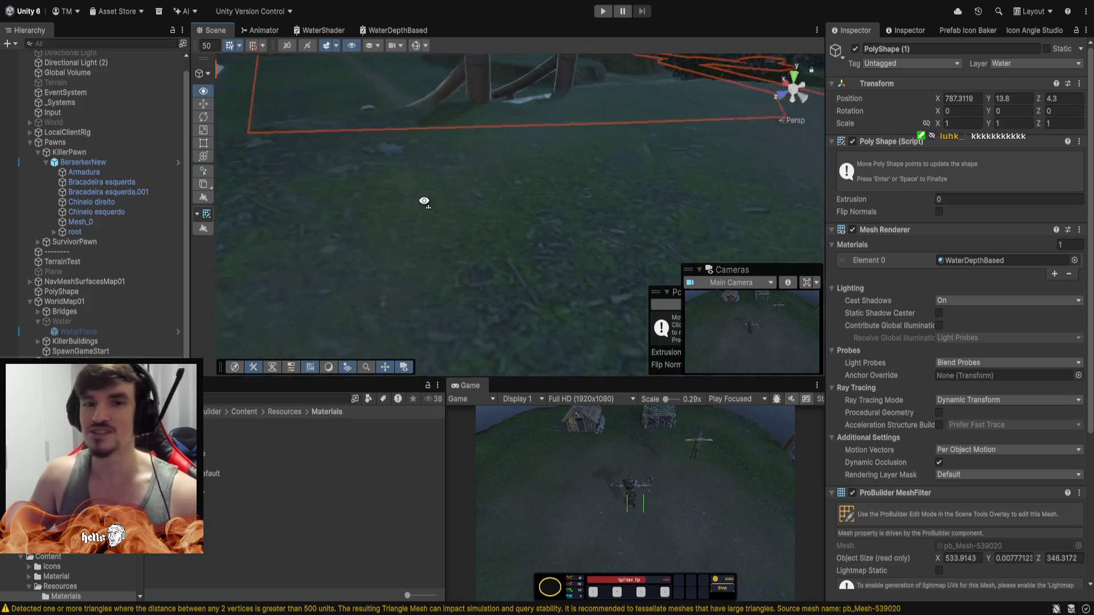
pyautogui.moveTo(424, 201)
pyautogui.mouseDown()
pyautogui.moveTo(510, 211)
pyautogui.moveTo(471, 211)
pyautogui.moveTo(390, 176)
pyautogui.mouseUp()
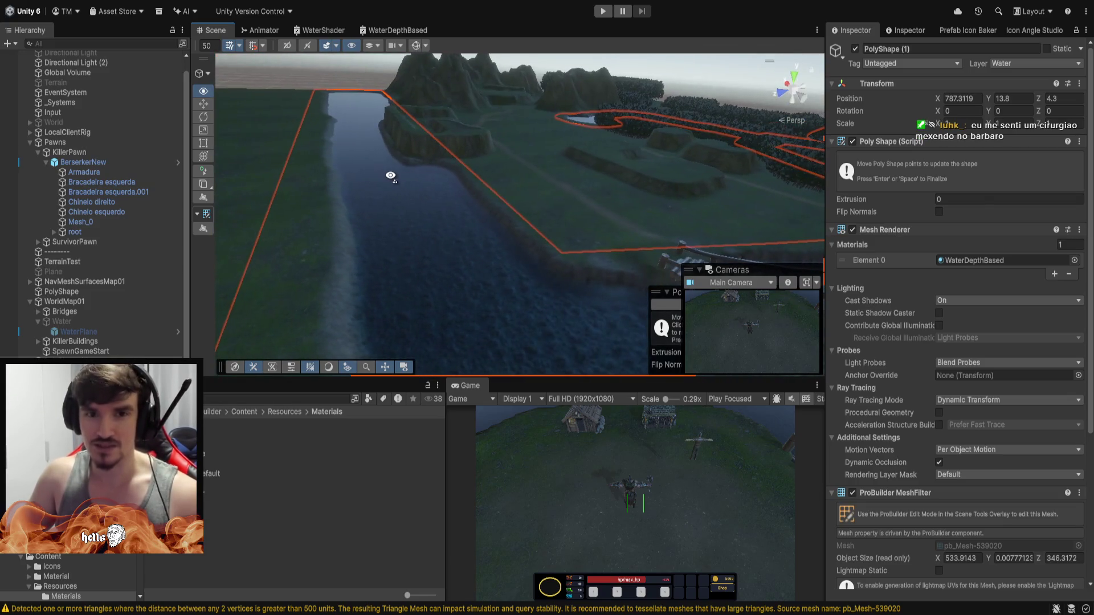
pyautogui.moveTo(460, 175); pyautogui.dragTo(690, 176)
pyautogui.moveTo(670, 135)
pyautogui.mouseDown()
pyautogui.moveTo(655, 95)
pyautogui.moveTo(595, 109)
pyautogui.mouseUp()
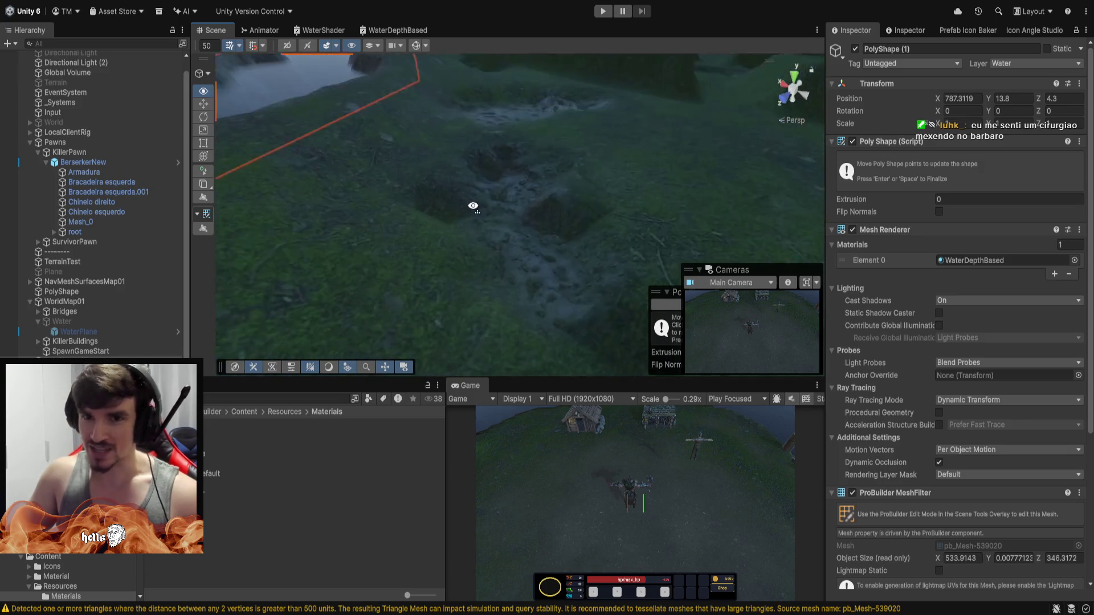
pyautogui.moveTo(495, 216)
pyautogui.mouseDown()
pyautogui.moveTo(495, 169)
pyautogui.moveTo(525, 219)
pyautogui.mouseUp()
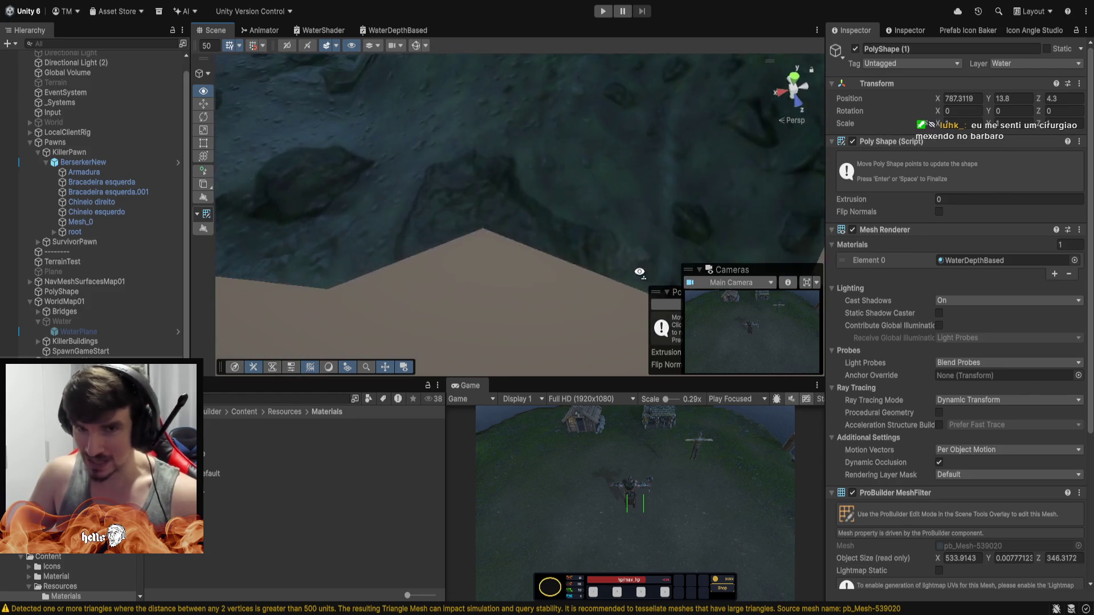
pyautogui.moveTo(640, 272)
pyautogui.mouseDown()
pyautogui.moveTo(500, 215)
pyautogui.moveTo(490, 224)
pyautogui.mouseUp()
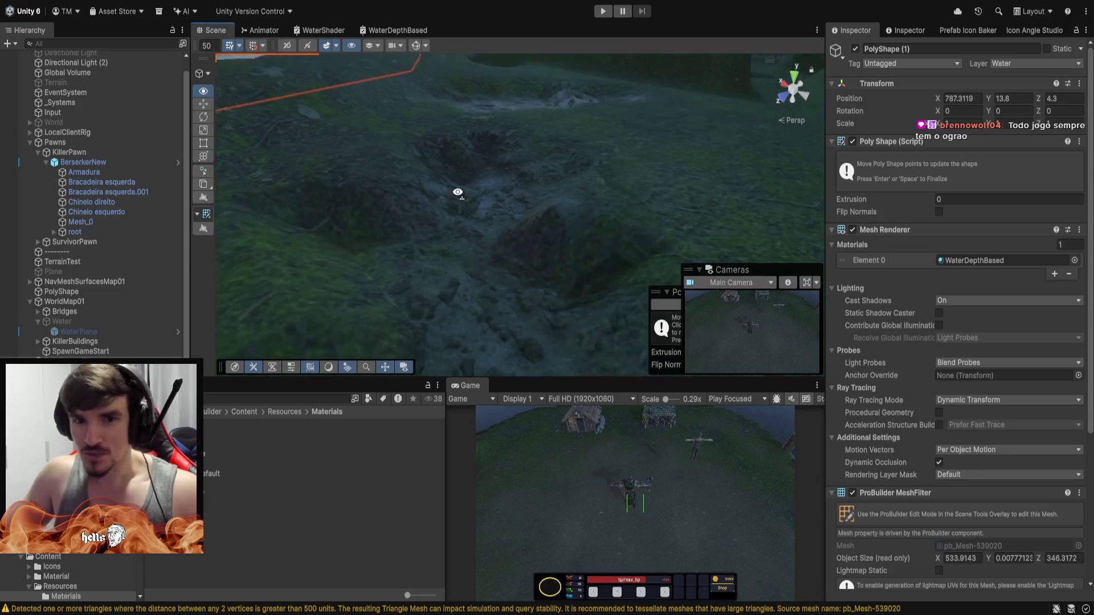
pyautogui.moveTo(455, 82); pyautogui.dragTo(557, 169)
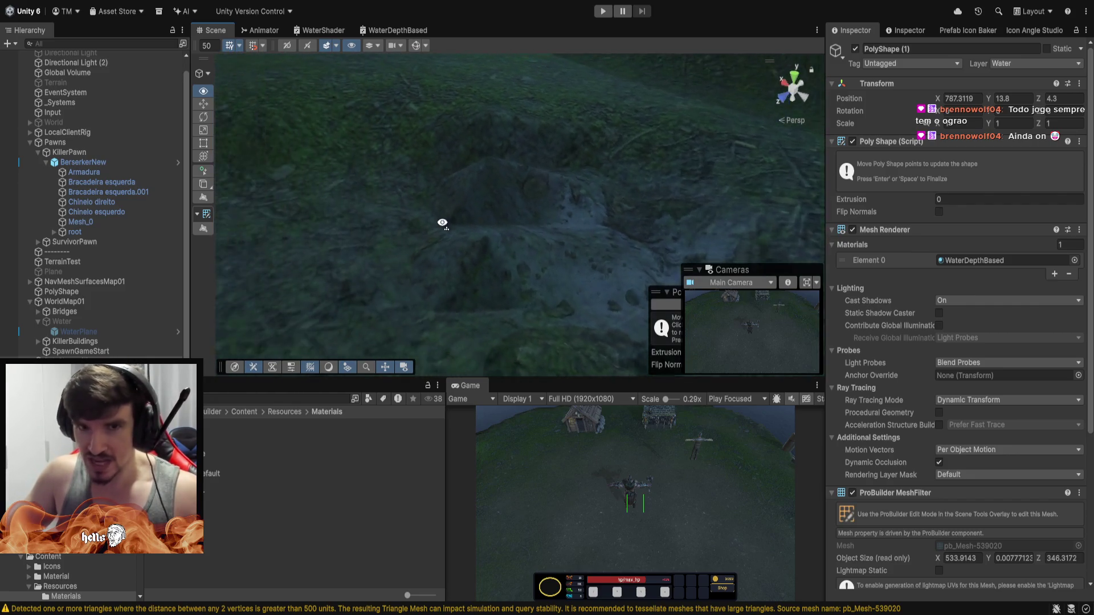
pyautogui.moveTo(442, 223); pyautogui.dragTo(761, 215)
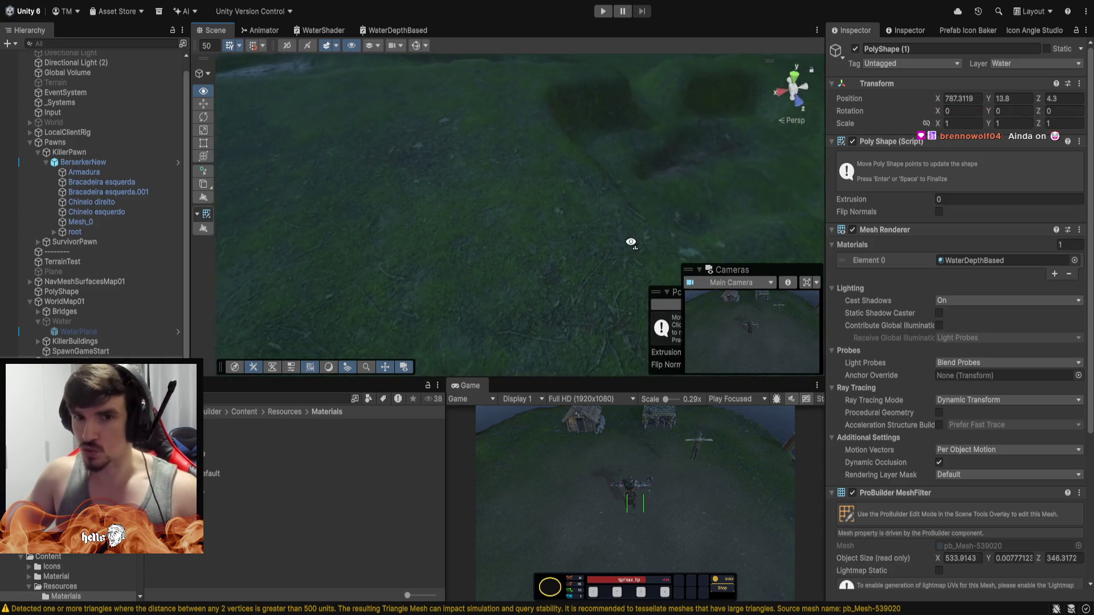
pyautogui.moveTo(631, 242)
pyautogui.mouseDown()
pyautogui.moveTo(342, 174)
pyautogui.moveTo(708, 213)
pyautogui.moveTo(615, 179)
pyautogui.moveTo(570, 204)
pyautogui.moveTo(286, 234)
pyautogui.moveTo(285, 183)
pyautogui.mouseUp()
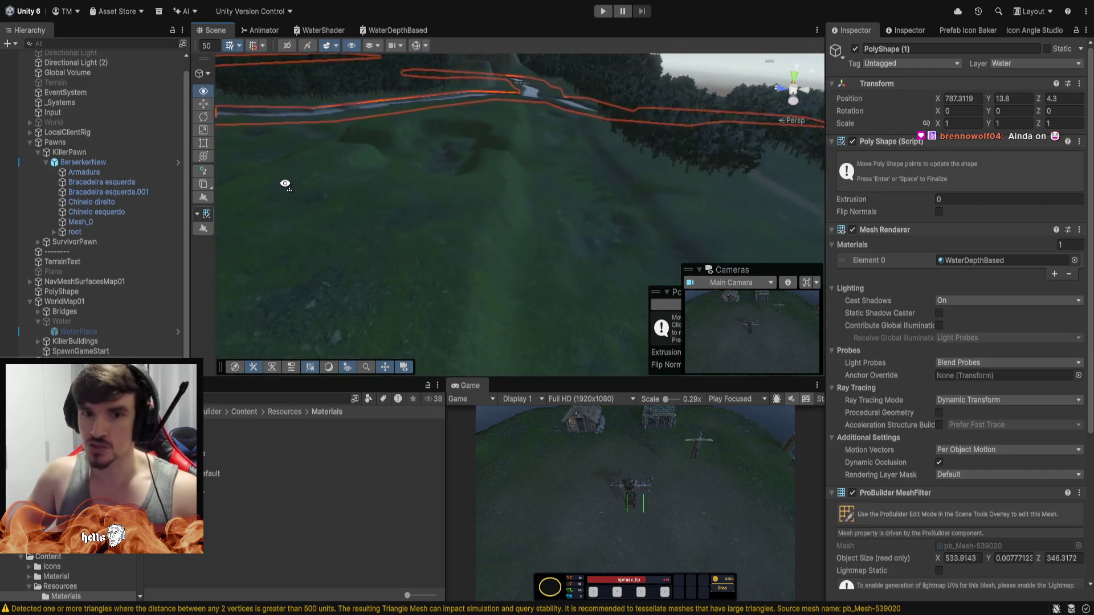
pyautogui.press('w')
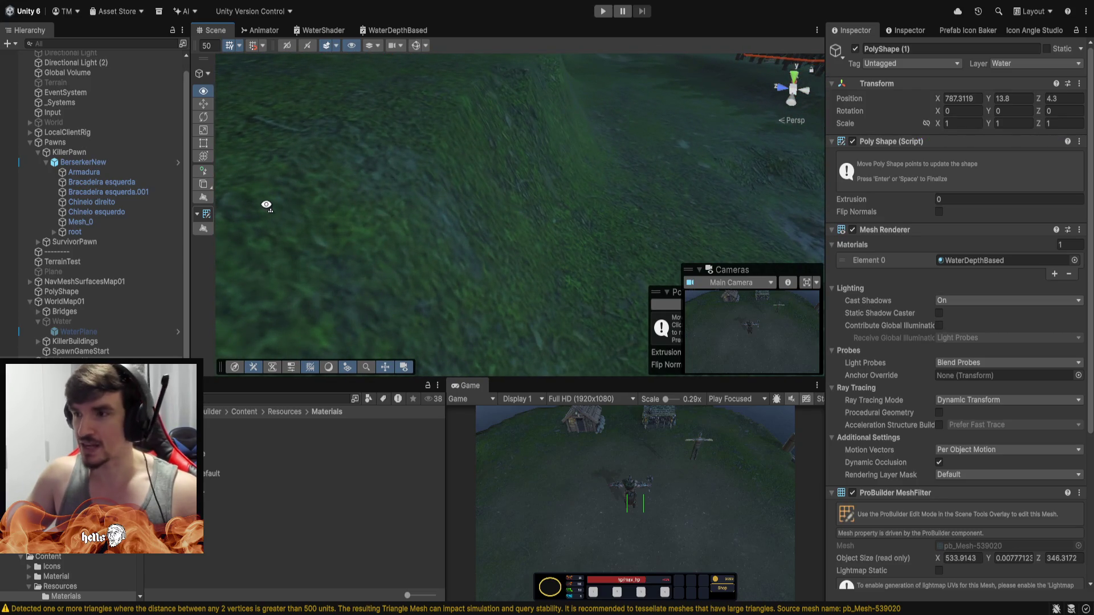
pyautogui.moveTo(266, 205); pyautogui.dragTo(228, 239)
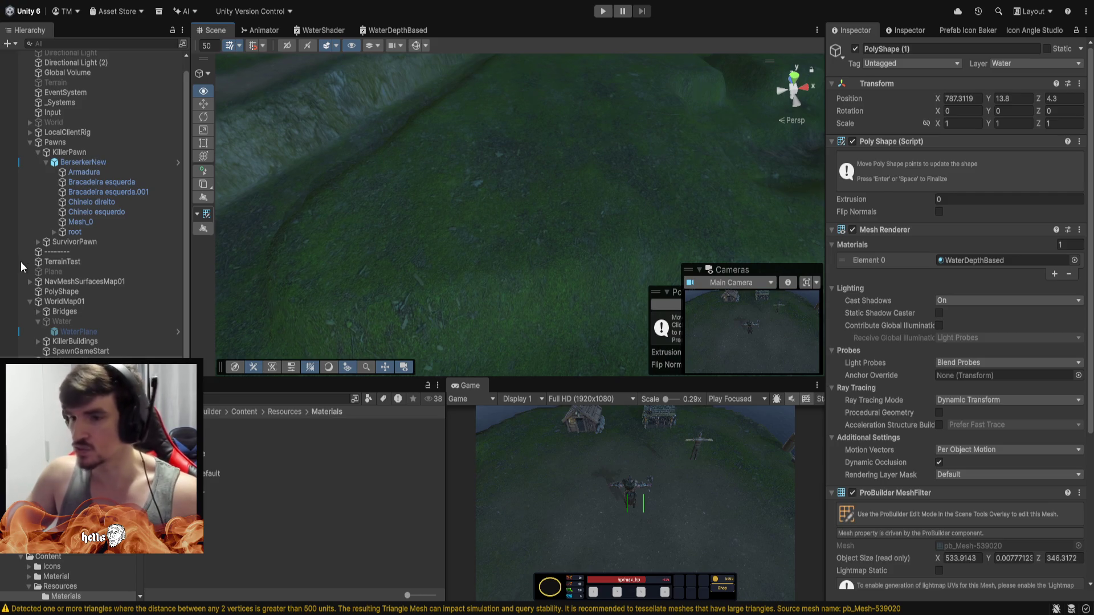
pyautogui.click(203, 228)
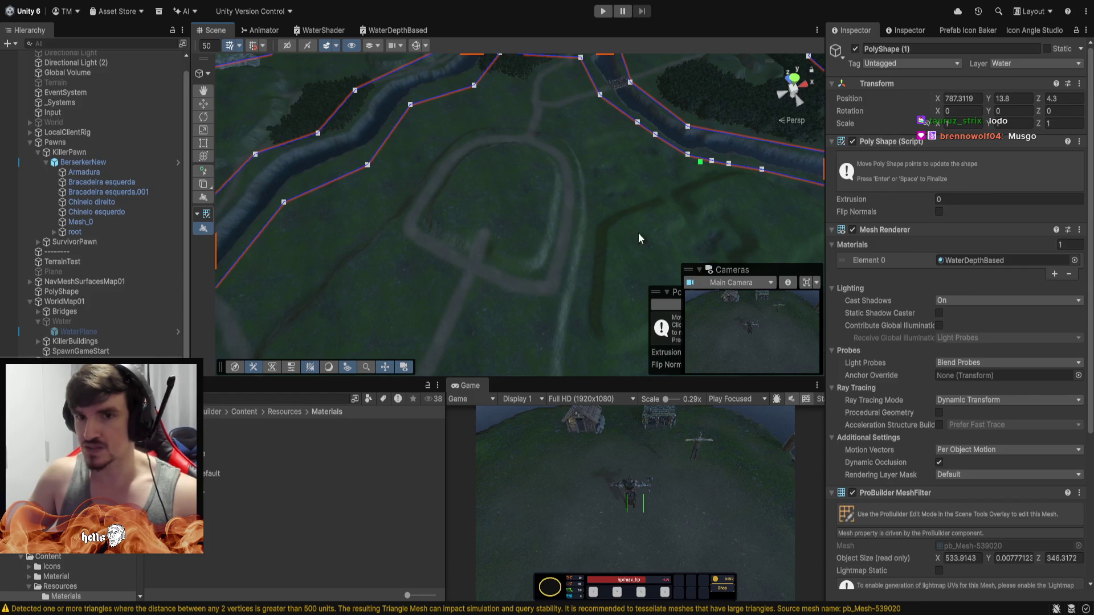
# Tilt the view to take in the whole river water outline, then finalize its points.
pyautogui.moveTo(638, 232)
pyautogui.mouseDown()
pyautogui.moveTo(775, 50)
pyautogui.moveTo(594, 160)
pyautogui.moveTo(550, 149)
pyautogui.mouseUp()
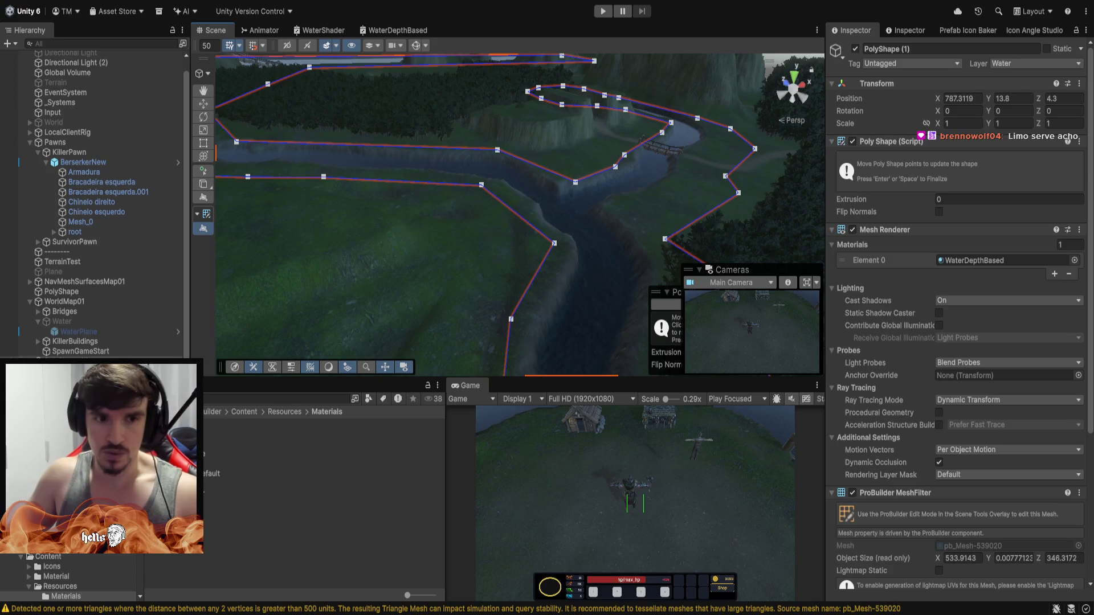
pyautogui.press('Return')
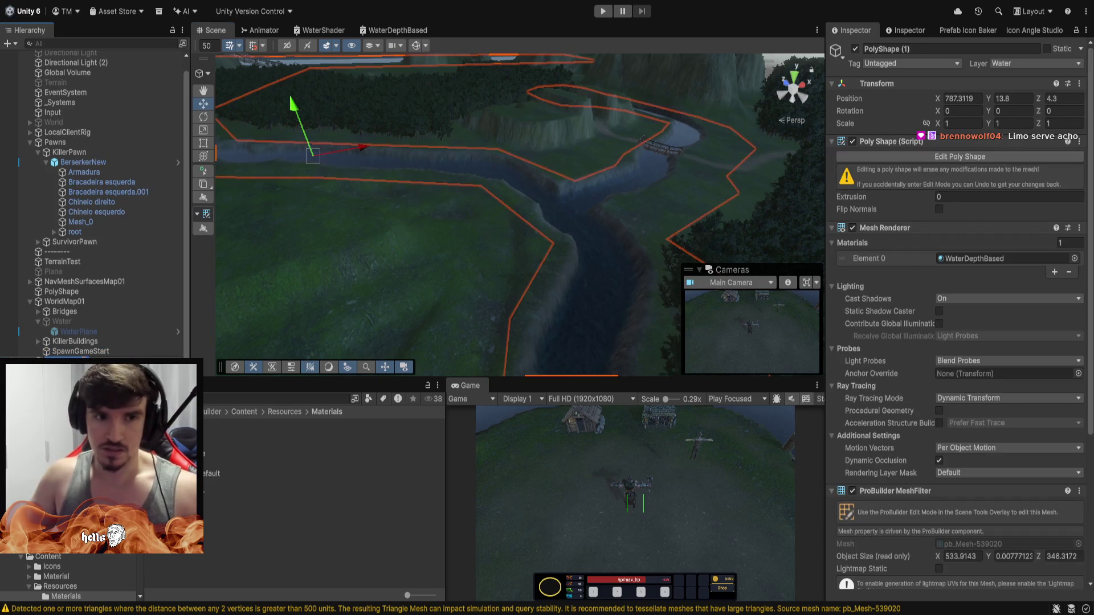
# Rename the water shape to WaterNew and nest it inside the Water group.
pyautogui.write('WaterNew')
pyautogui.press('Return')
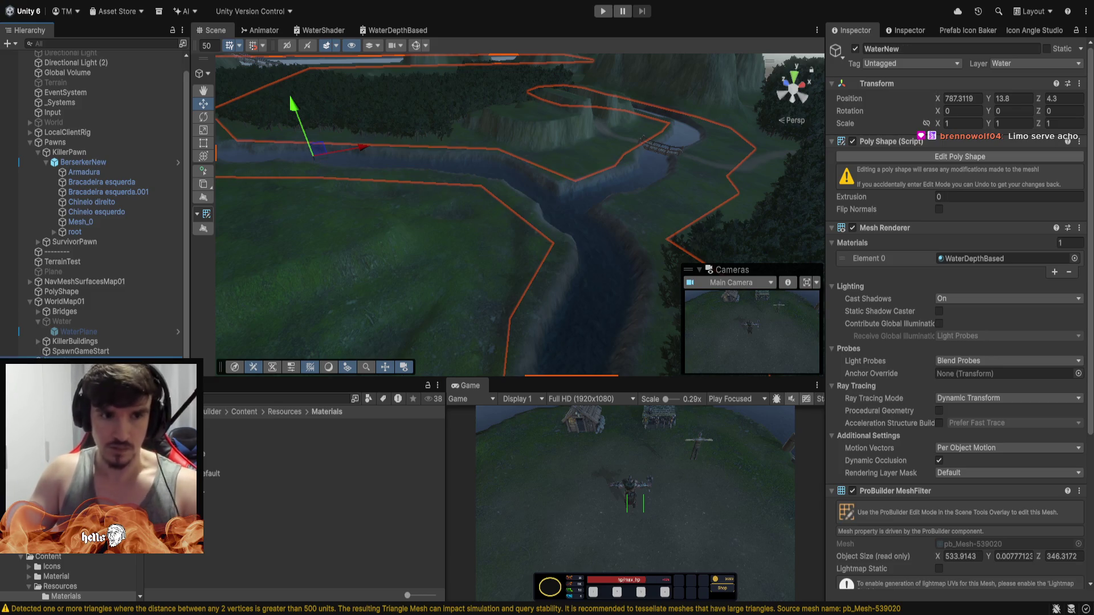
pyautogui.click(85, 361)
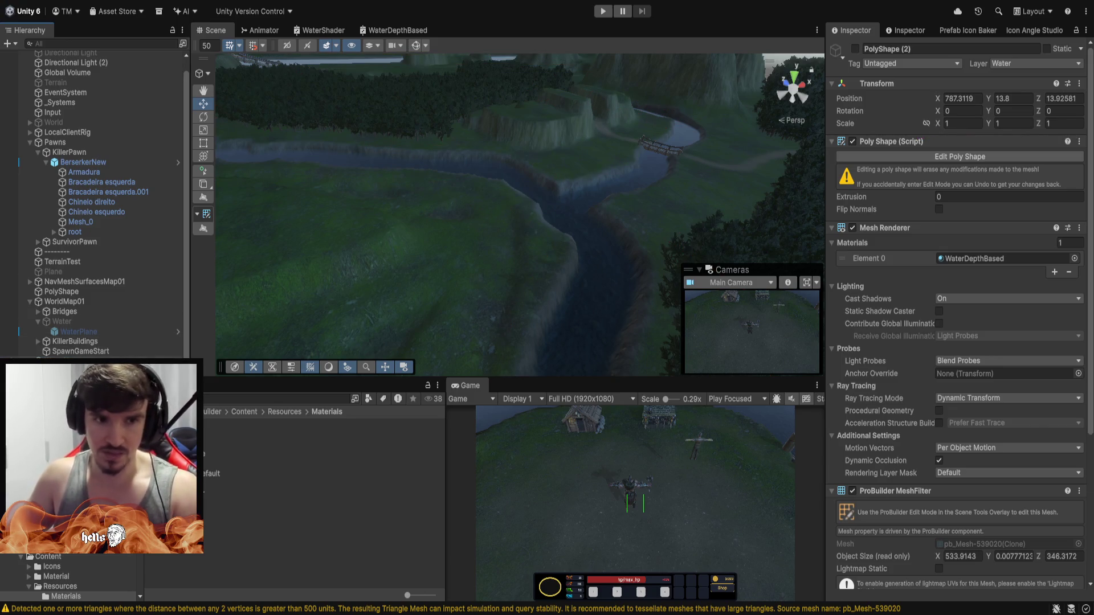
pyautogui.hotkey('ctrl', 'z')
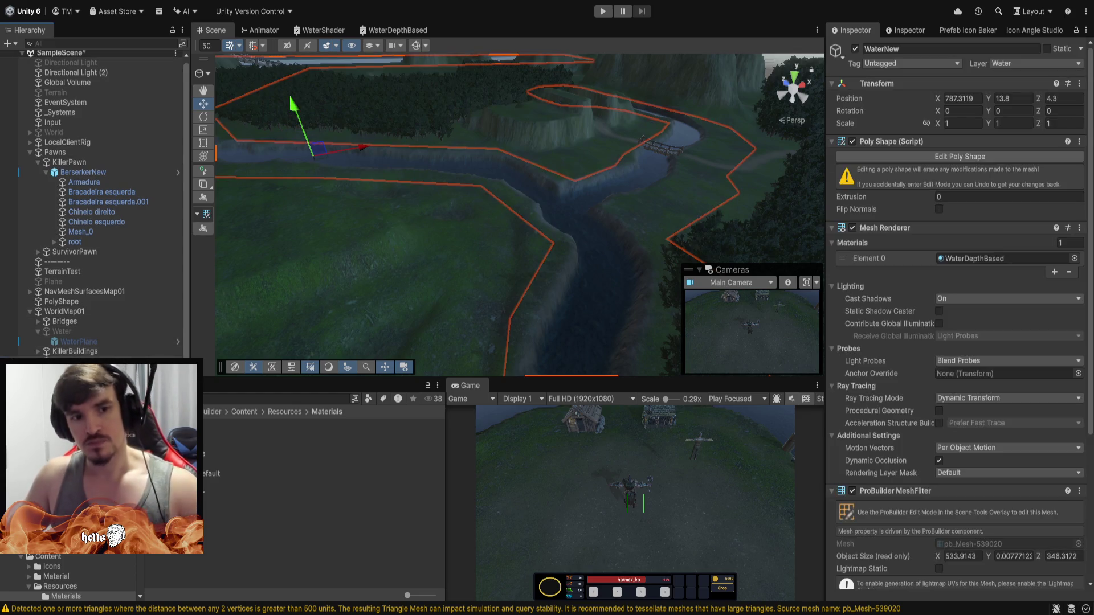
pyautogui.moveTo(89, 353); pyautogui.dragTo(73, 342)
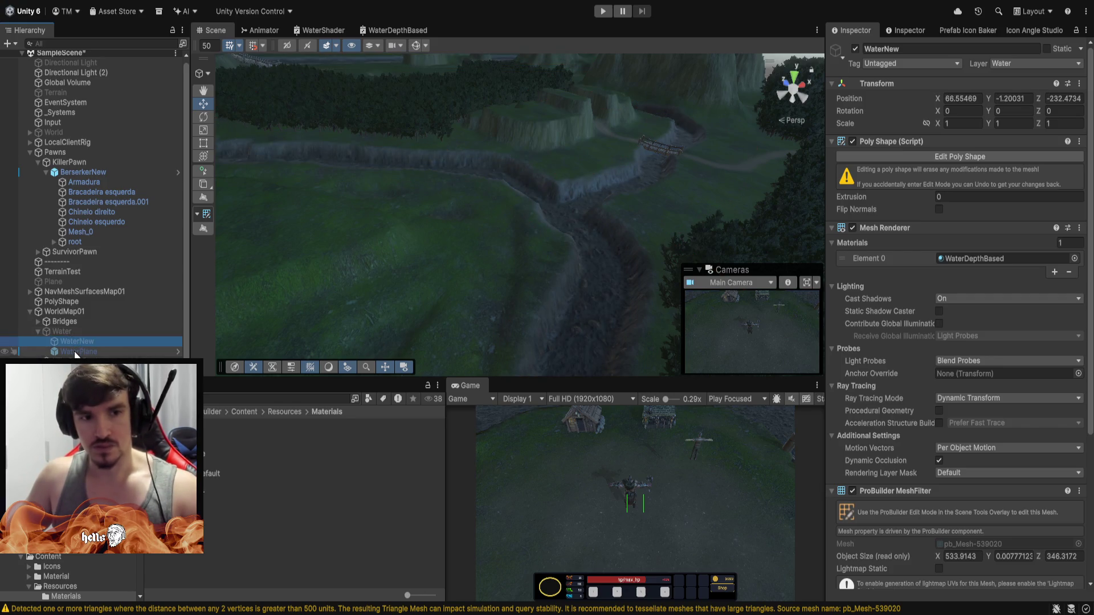
pyautogui.click(69, 342)
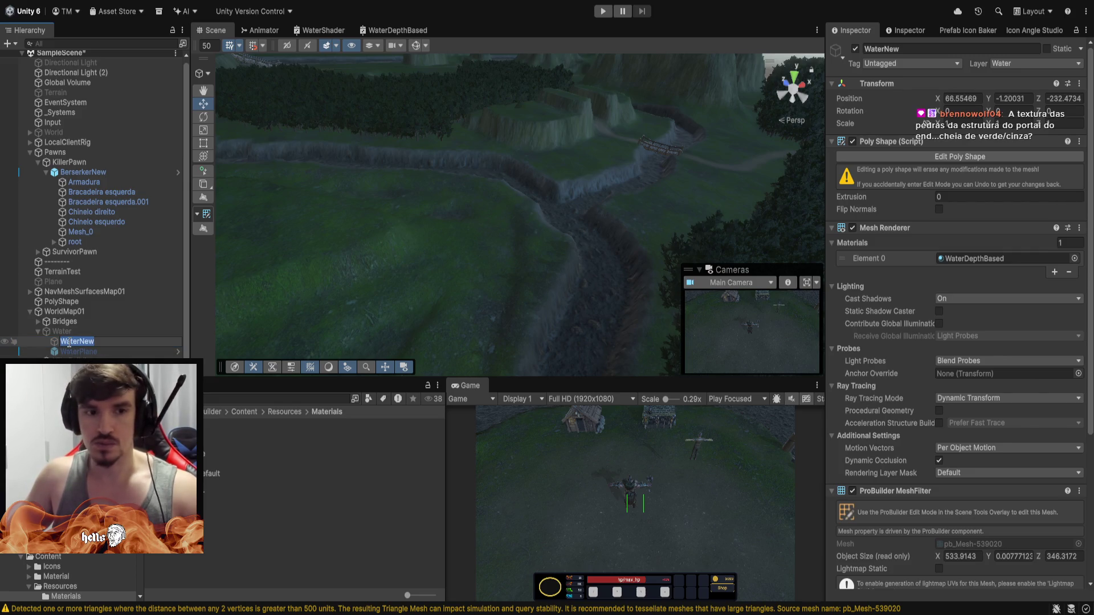
# Reselect WaterNew and set its X, Y and Z position to 0.
pyautogui.press('Return')
pyautogui.press('Left')
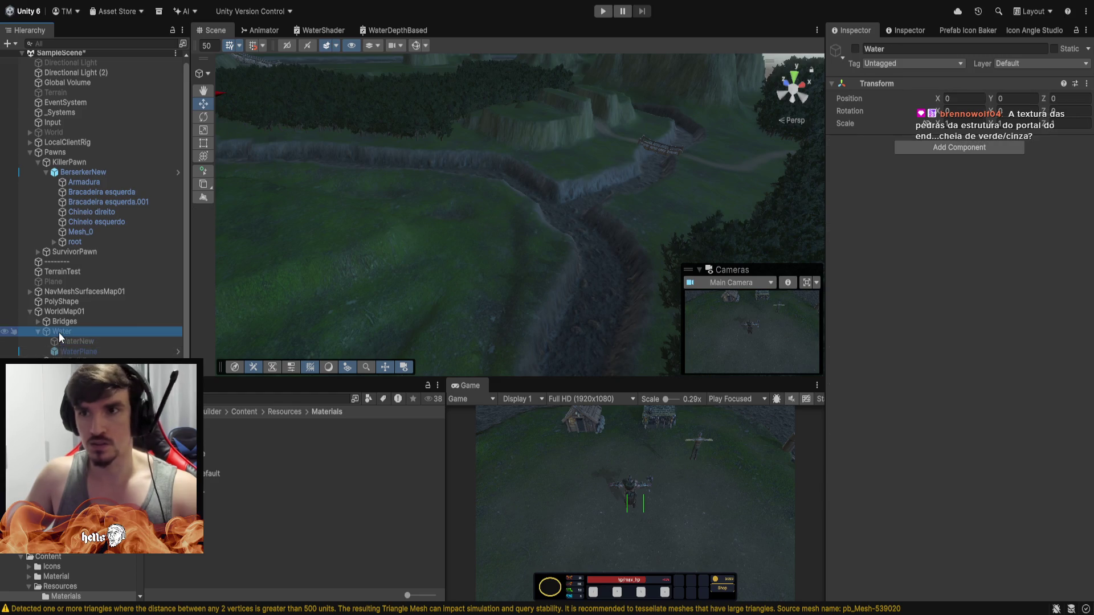
pyautogui.click(69, 341)
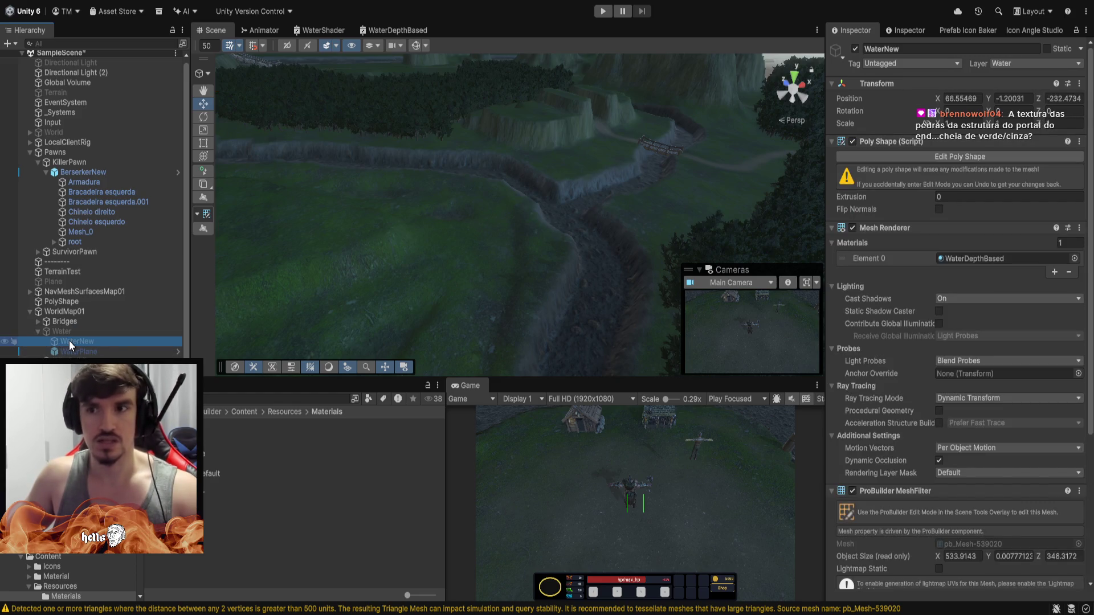
pyautogui.click(1011, 99)
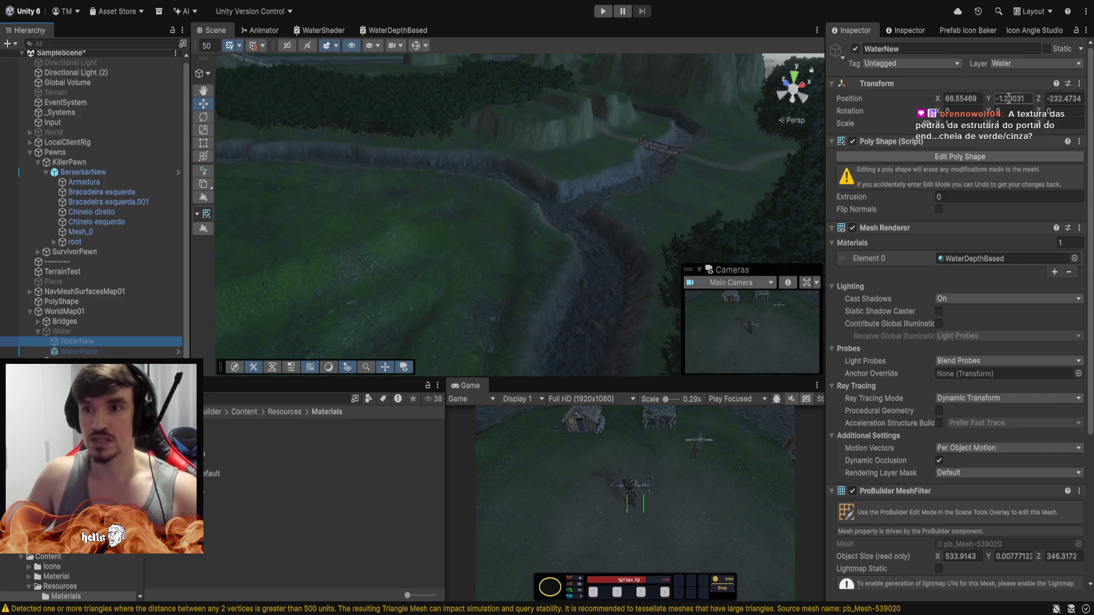
pyautogui.write('0')
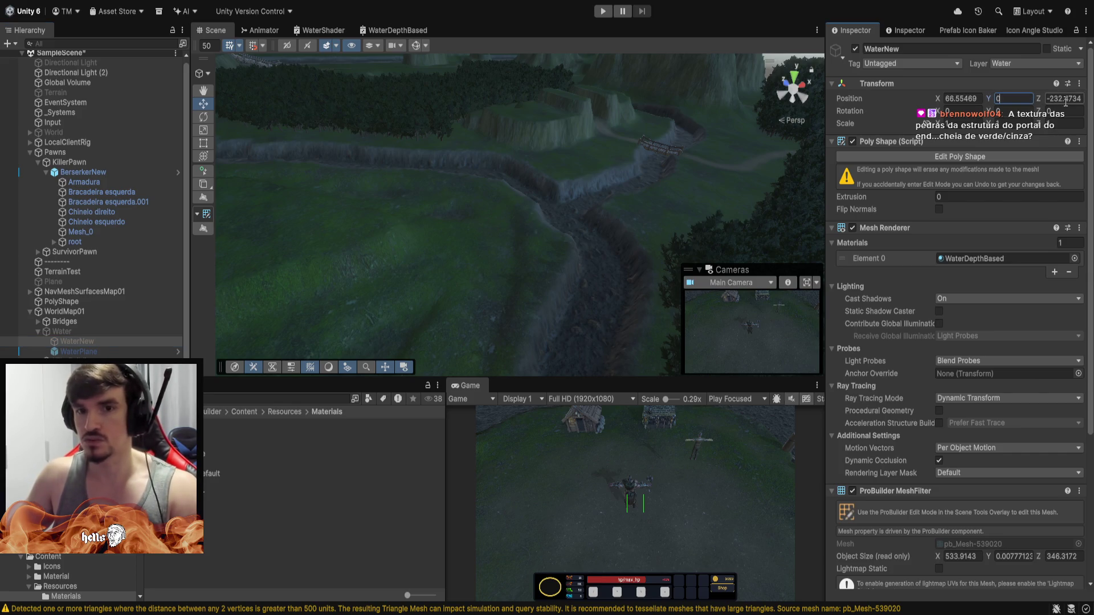
pyautogui.press('Tab')
pyautogui.write('0')
pyautogui.click(973, 99)
pyautogui.write('0')
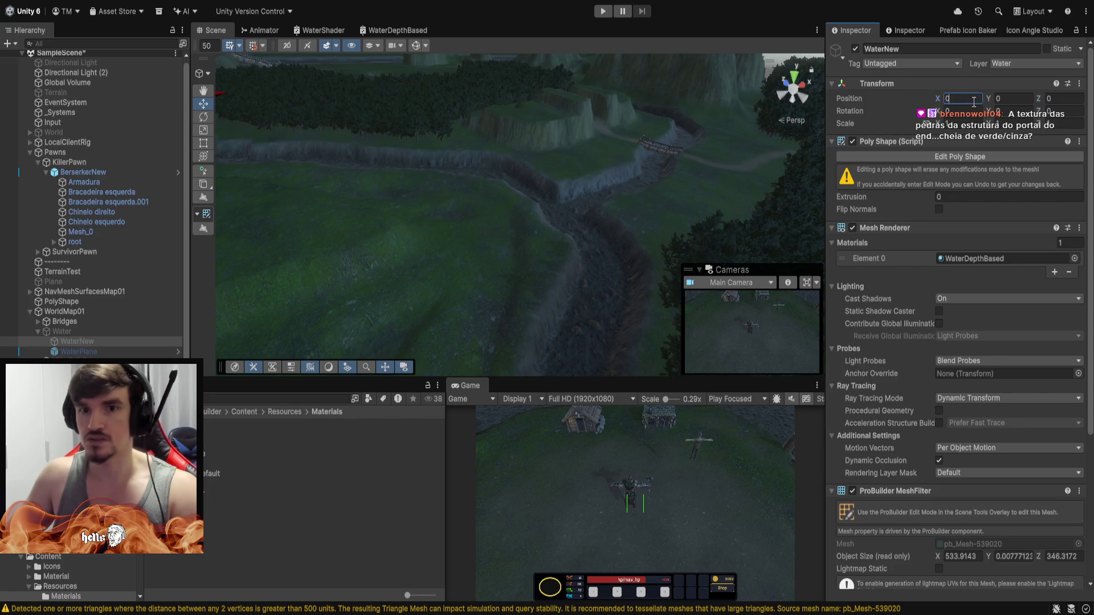
pyautogui.click(84, 341)
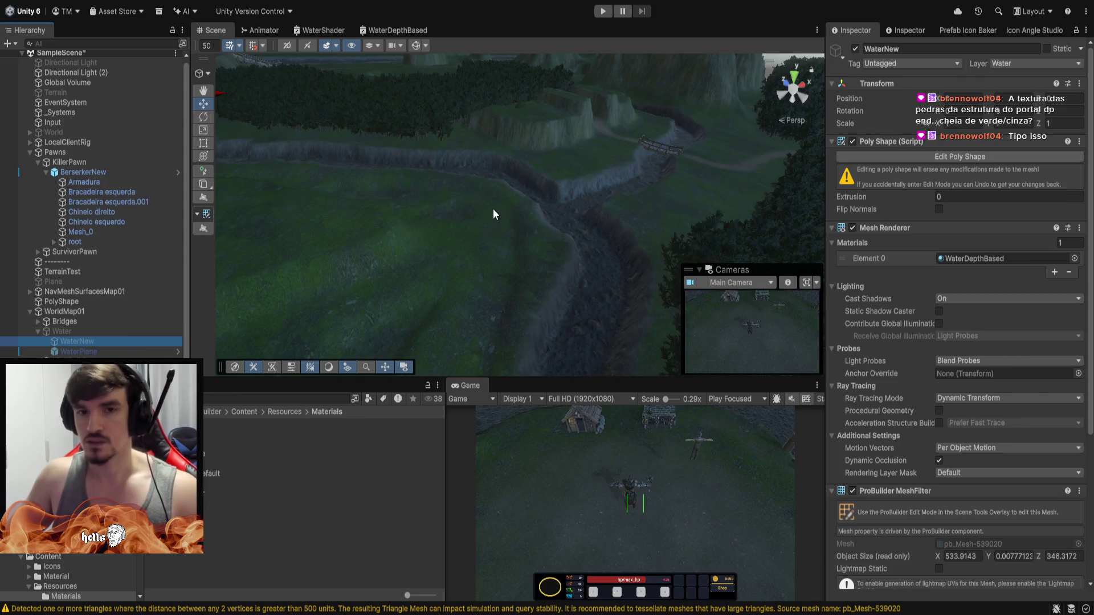
# Undo the reset, restoring WaterNew to 787.3119, 13.8, 4.3, then select and orbit the terrain.
pyautogui.click(523, 189)
pyautogui.hotkey('ctrl', 'z')
pyautogui.hotkey('ctrl', 'z')
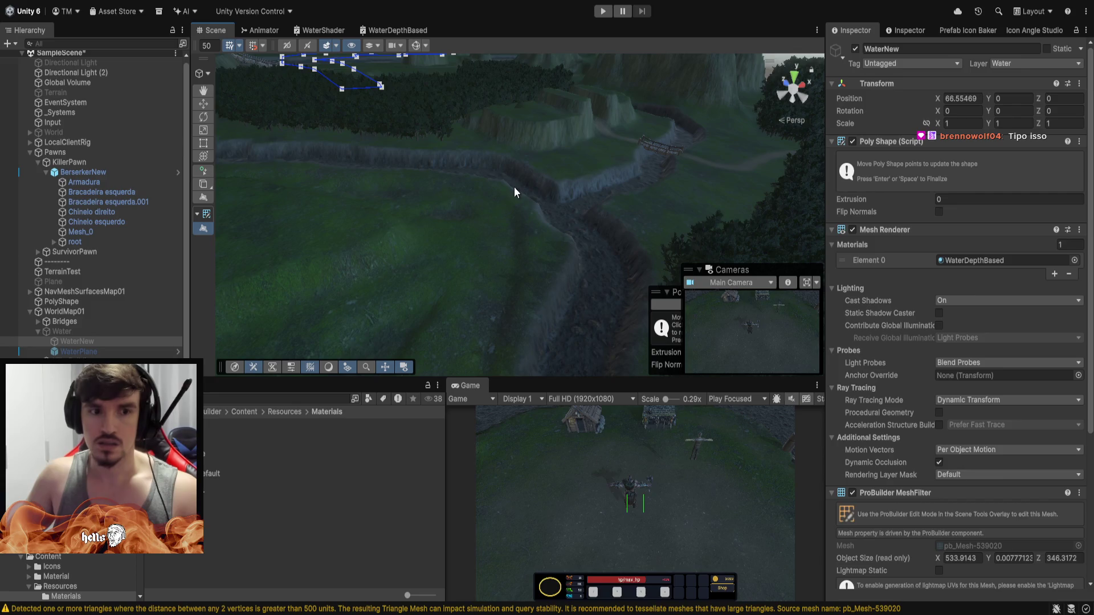
pyautogui.hotkey('ctrl', 'z')
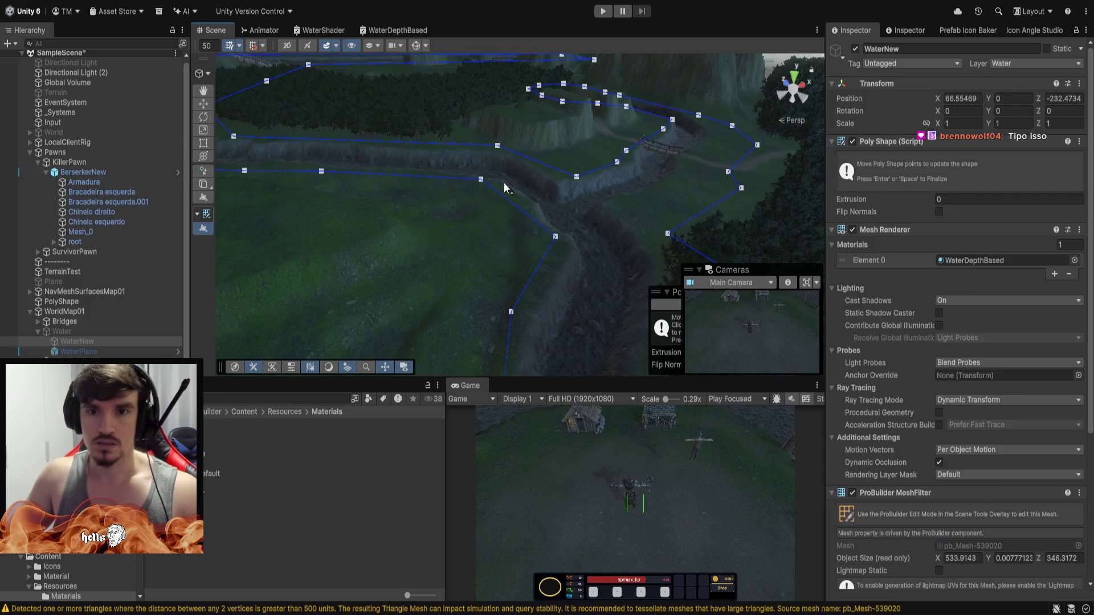
pyautogui.hotkey('ctrl', 'z')
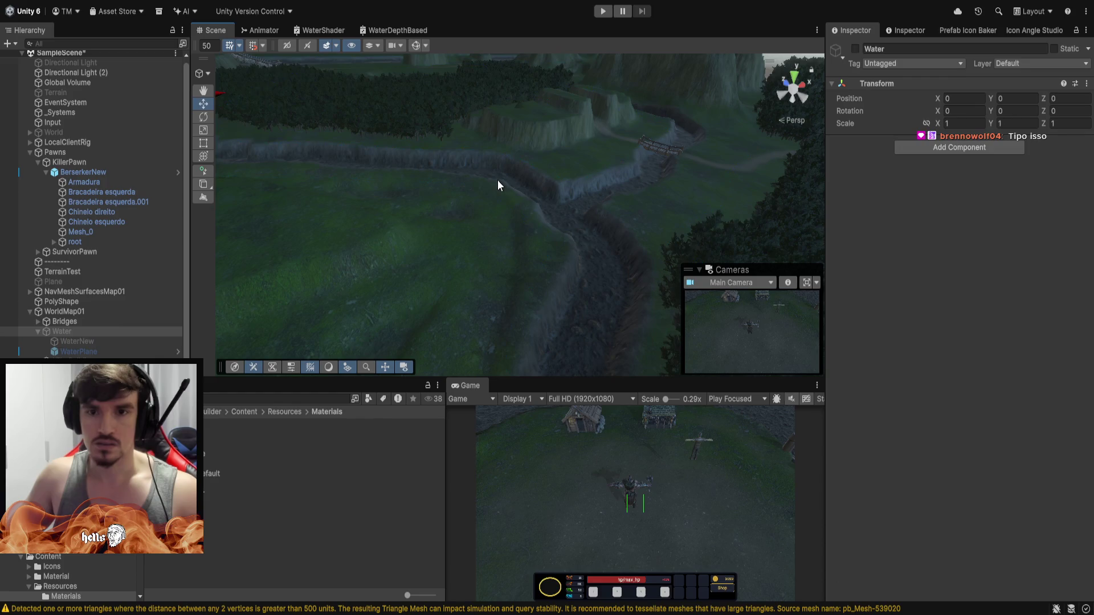
pyautogui.hotkey('ctrl', 'z')
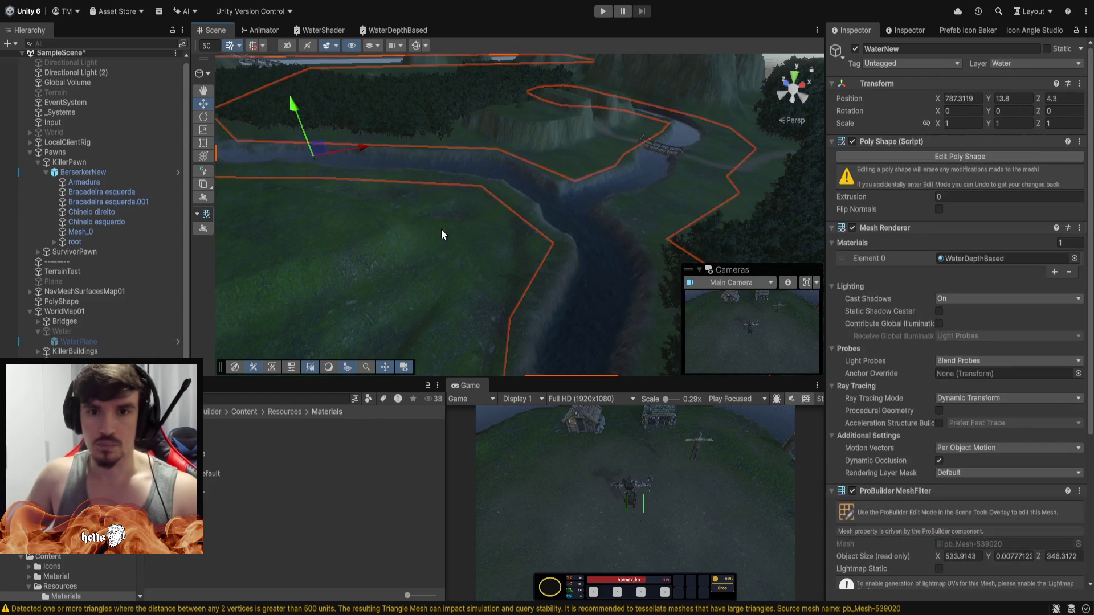
pyautogui.click(472, 216)
pyautogui.moveTo(663, 181)
pyautogui.mouseDown()
pyautogui.moveTo(549, 213)
pyautogui.moveTo(528, 300)
pyautogui.moveTo(323, 308)
pyautogui.moveTo(264, 298)
pyautogui.moveTo(312, 283)
pyautogui.moveTo(643, 104)
pyautogui.moveTo(777, 222)
pyautogui.moveTo(704, 2)
pyautogui.moveTo(638, 216)
pyautogui.moveTo(541, 171)
pyautogui.mouseUp()
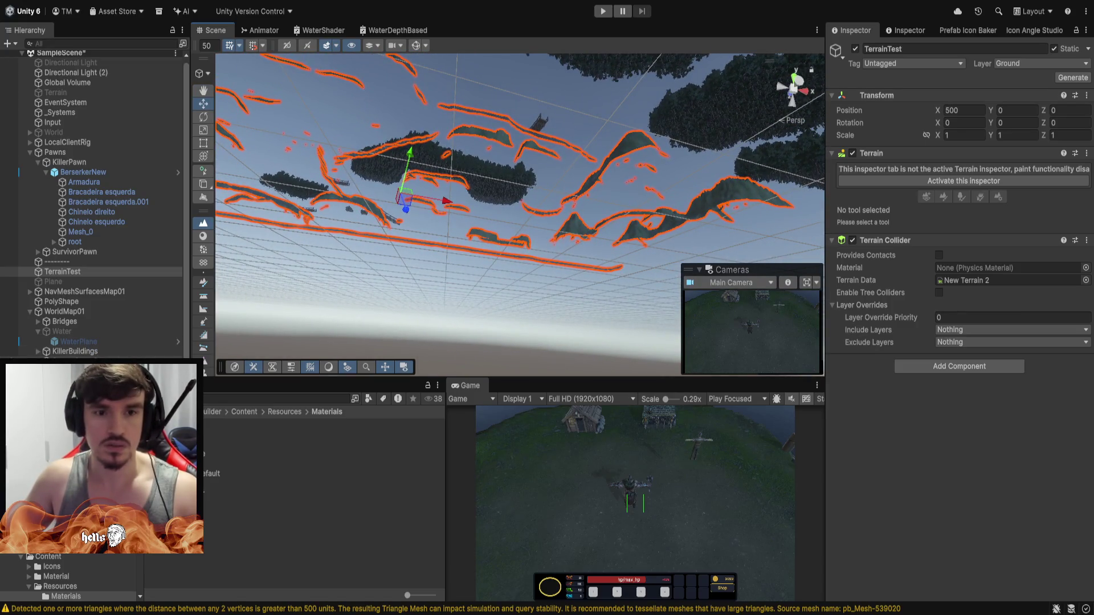
pyautogui.click(86, 361)
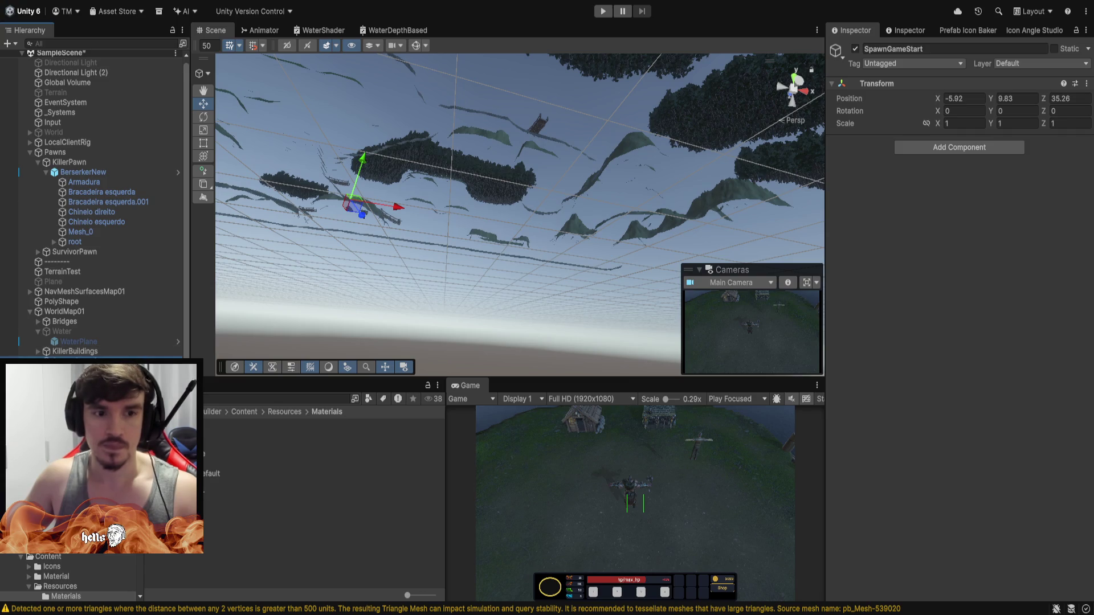
pyautogui.click(80, 370)
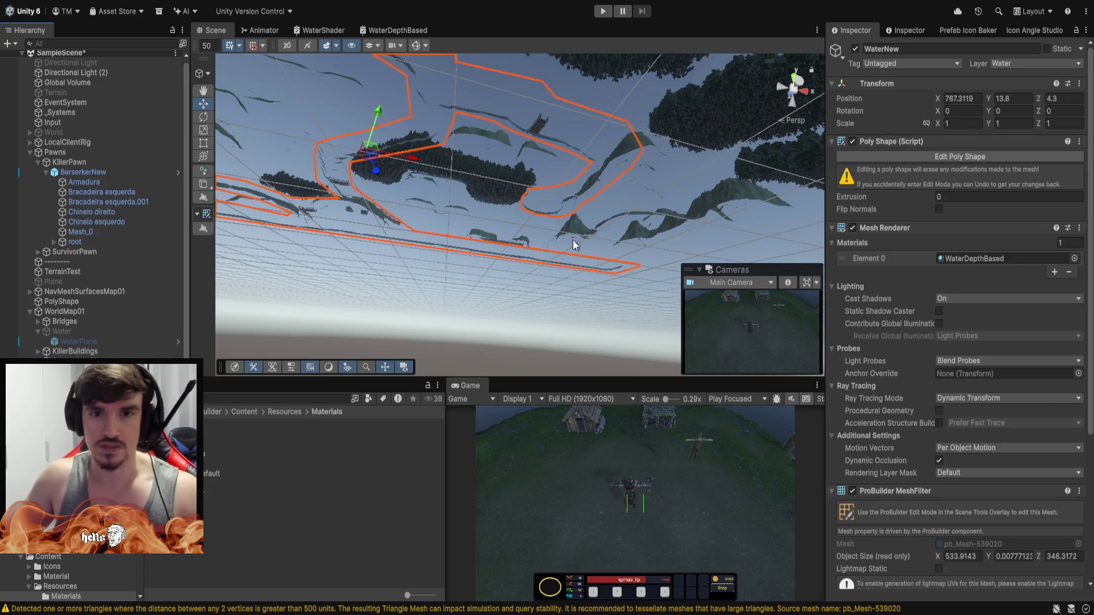
pyautogui.moveTo(573, 240)
pyautogui.mouseDown()
pyautogui.moveTo(568, 274)
pyautogui.moveTo(845, 268)
pyautogui.moveTo(825, 101)
pyautogui.moveTo(874, 145)
pyautogui.moveTo(756, 343)
pyautogui.moveTo(681, 548)
pyautogui.moveTo(559, 545)
pyautogui.moveTo(598, 529)
pyautogui.mouseUp()
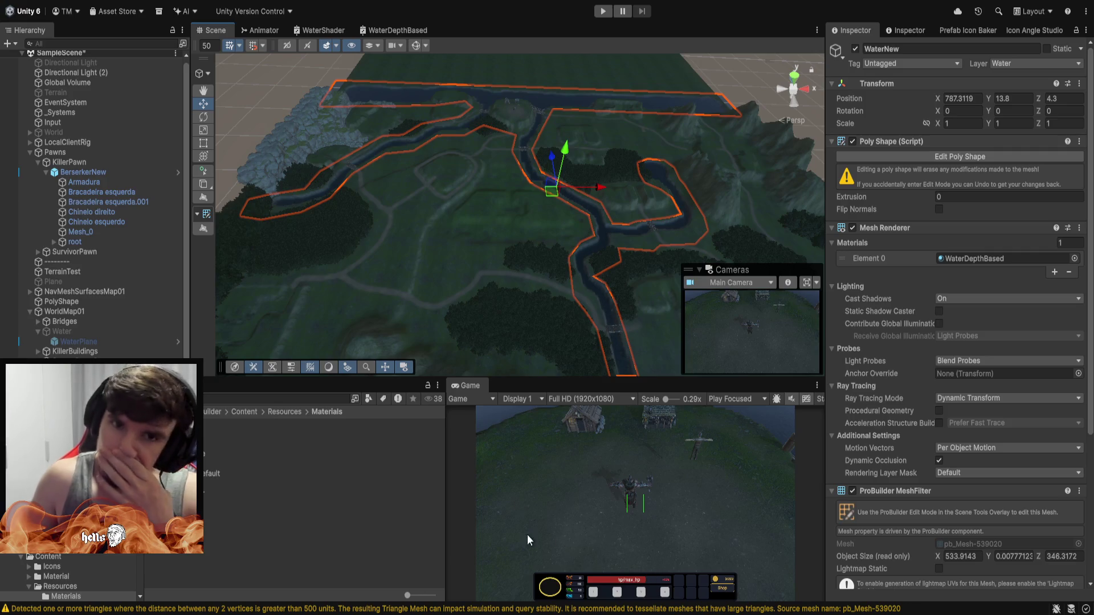
pyautogui.click(434, 237)
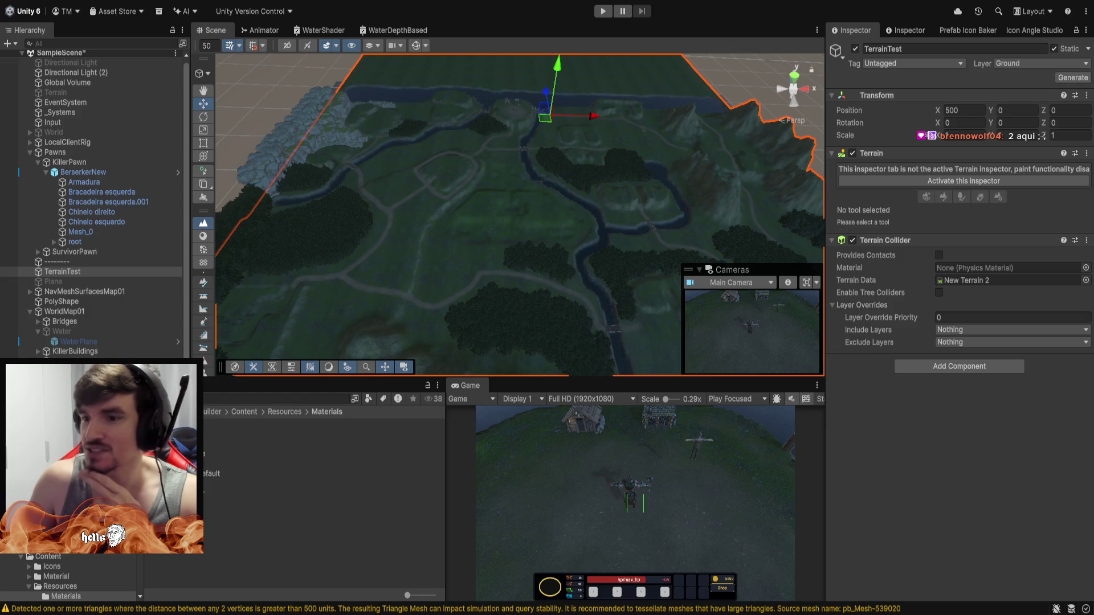
pyautogui.scroll(5, 518, 213)
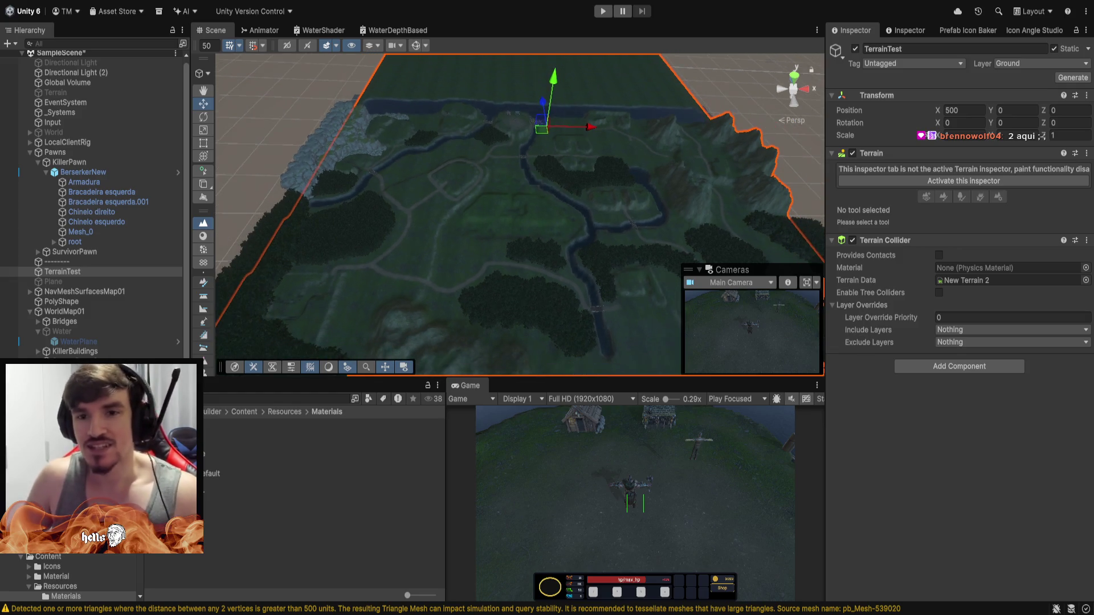
pyautogui.moveTo(659, 203)
pyautogui.mouseDown()
pyautogui.moveTo(552, 205)
pyautogui.moveTo(486, 166)
pyautogui.moveTo(373, 11)
pyautogui.moveTo(250, 181)
pyautogui.moveTo(462, 259)
pyautogui.mouseUp()
pyautogui.press('w')
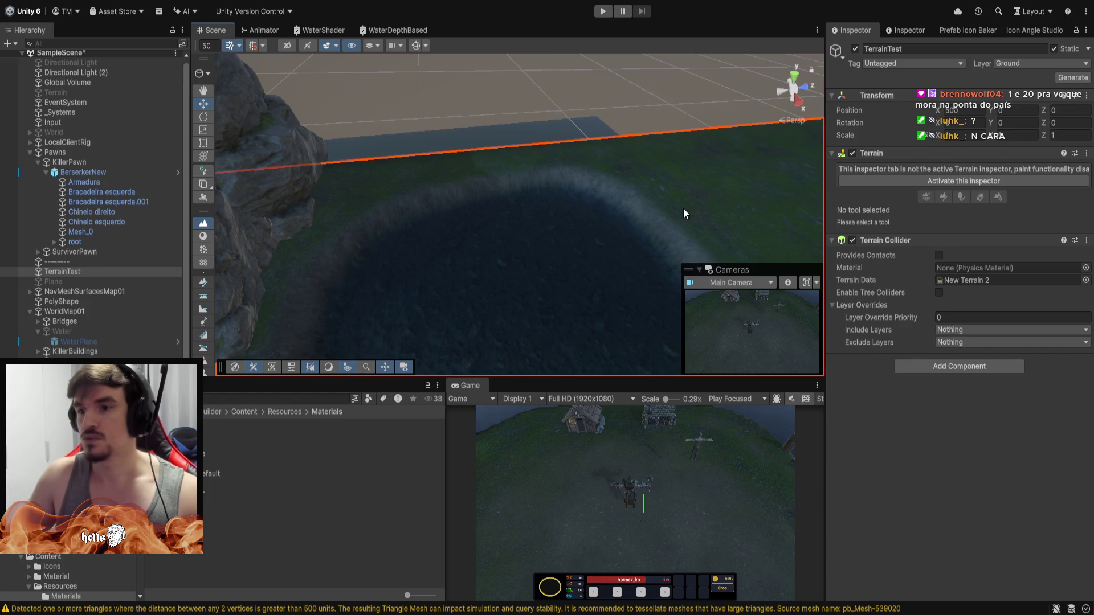
# Put TerrainTest in Paint Trees with the dark forest tree, shrinking the brush from 40 to 3.
pyautogui.click(951, 180)
pyautogui.click(944, 169)
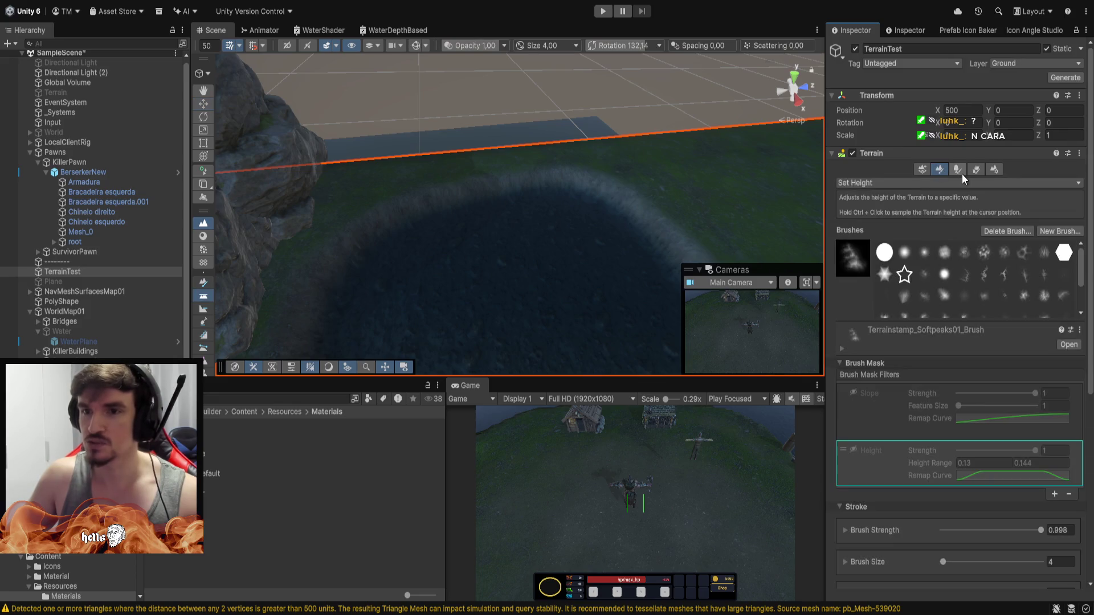
pyautogui.click(955, 170)
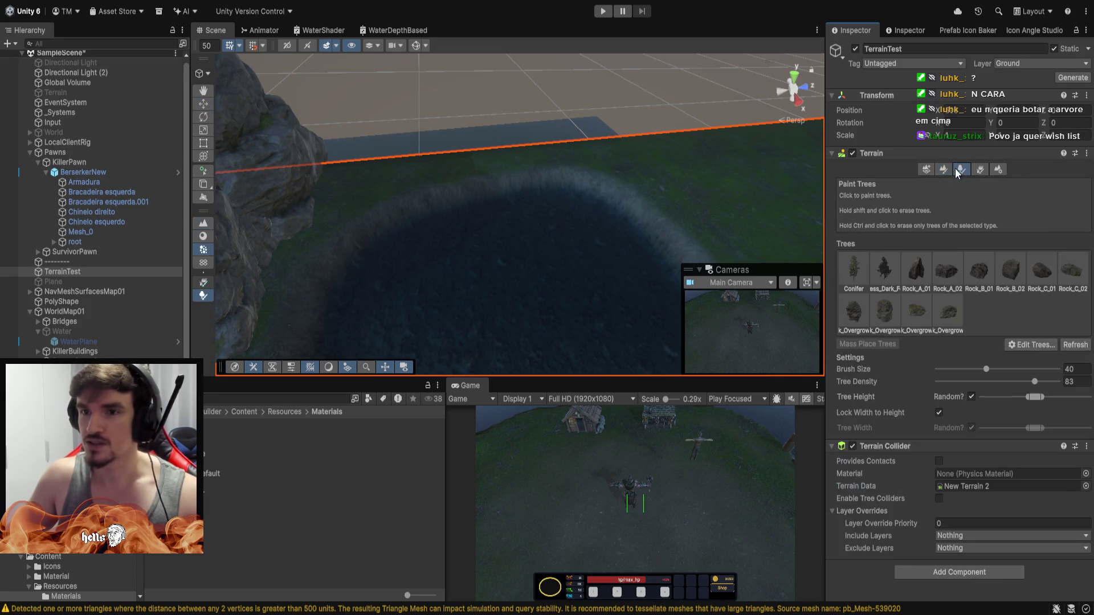
pyautogui.click(883, 276)
pyautogui.moveTo(652, 187)
pyautogui.mouseDown()
pyautogui.moveTo(605, 167)
pyautogui.moveTo(430, 173)
pyautogui.moveTo(571, 162)
pyautogui.mouseUp()
pyautogui.moveTo(768, 169)
pyautogui.mouseDown()
pyautogui.moveTo(498, 173)
pyautogui.moveTo(478, 253)
pyautogui.moveTo(731, 70)
pyautogui.moveTo(669, 73)
pyautogui.moveTo(606, 112)
pyautogui.moveTo(630, 200)
pyautogui.moveTo(641, 150)
pyautogui.mouseUp()
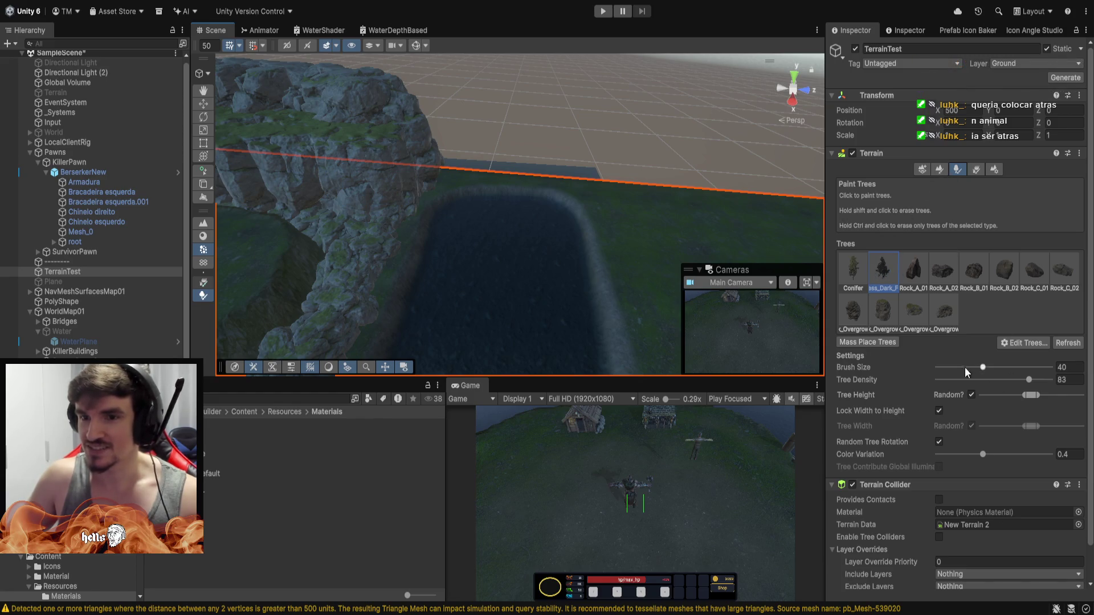
pyautogui.moveTo(981, 367); pyautogui.dragTo(946, 369)
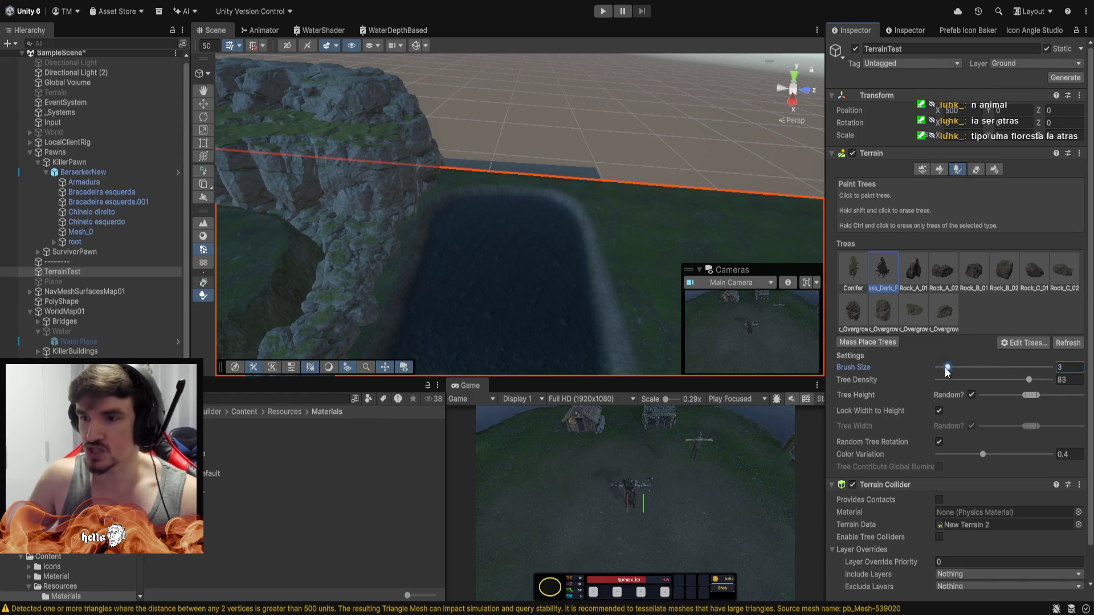
# Paint a narrow row of dark trees along the terrain edge past the river's end.
pyautogui.moveTo(459, 173); pyautogui.dragTo(590, 186)
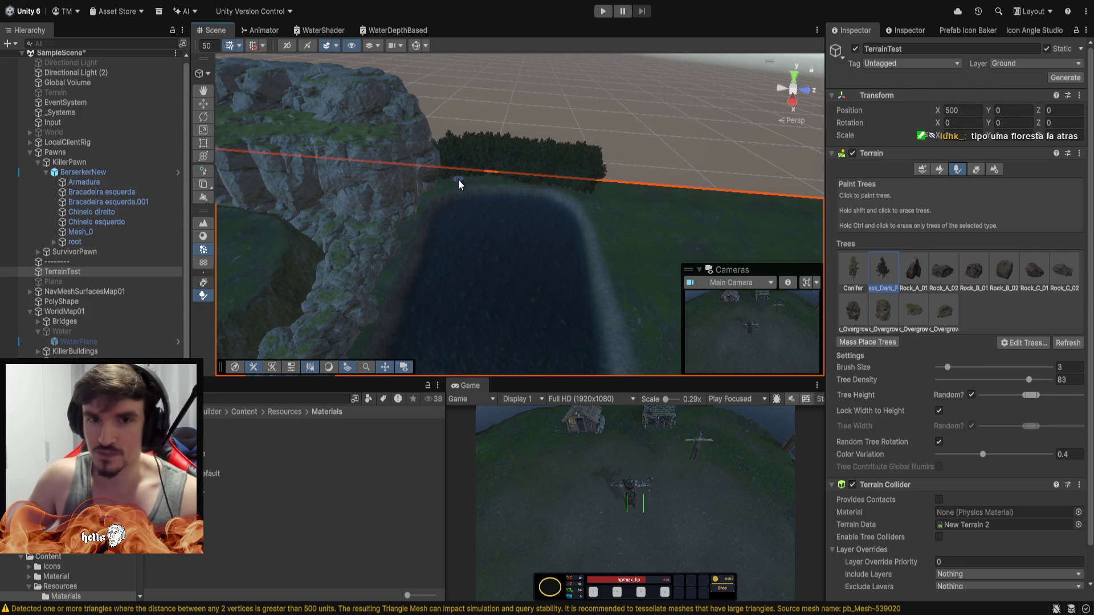
pyautogui.moveTo(446, 183)
pyautogui.mouseDown()
pyautogui.moveTo(408, 215)
pyautogui.moveTo(623, 156)
pyautogui.moveTo(736, 111)
pyautogui.moveTo(636, 107)
pyautogui.moveTo(779, 152)
pyautogui.moveTo(830, 122)
pyautogui.moveTo(879, 119)
pyautogui.moveTo(865, 49)
pyautogui.moveTo(886, 67)
pyautogui.moveTo(545, 176)
pyautogui.moveTo(434, 184)
pyautogui.mouseUp()
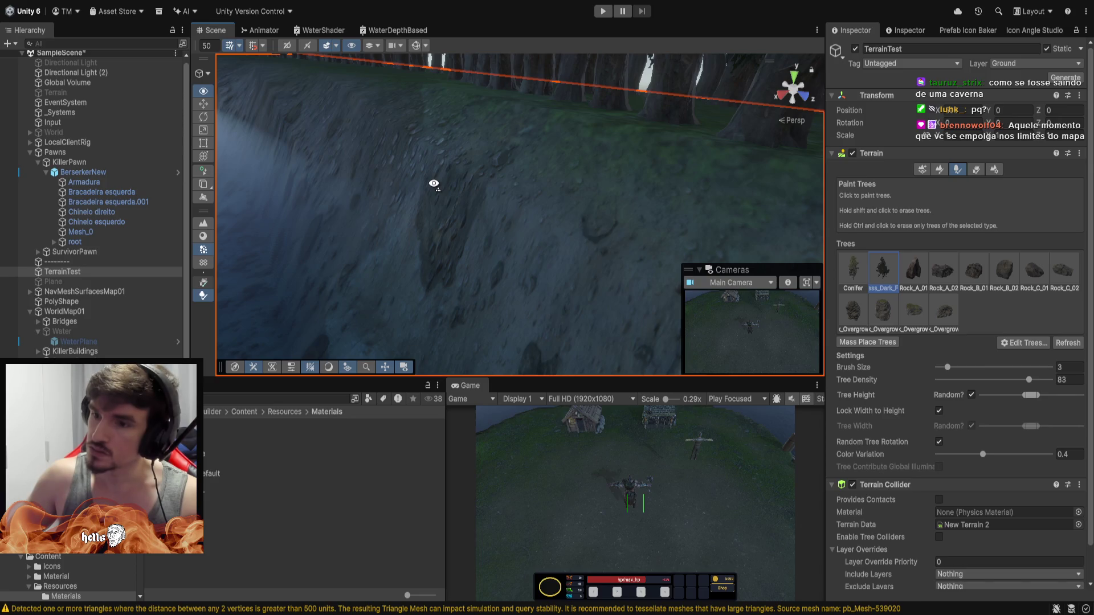
pyautogui.moveTo(434, 184)
pyautogui.mouseDown()
pyautogui.moveTo(466, 183)
pyautogui.moveTo(510, 203)
pyautogui.mouseUp()
# Fly around the terrain to check the tree band against the cliffs and river.
pyautogui.press('a')
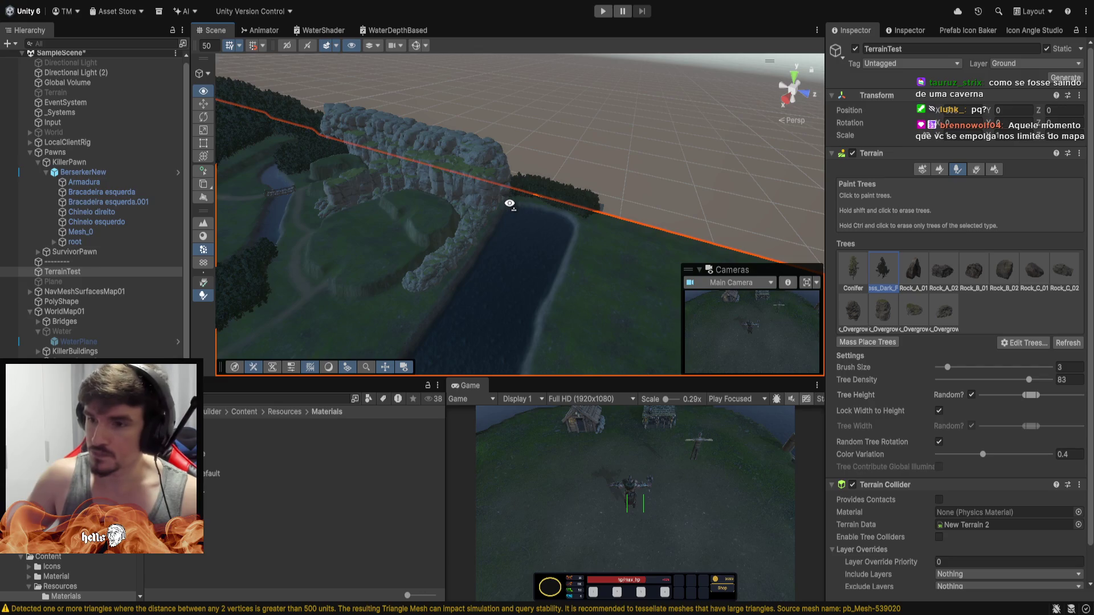
pyautogui.press('w')
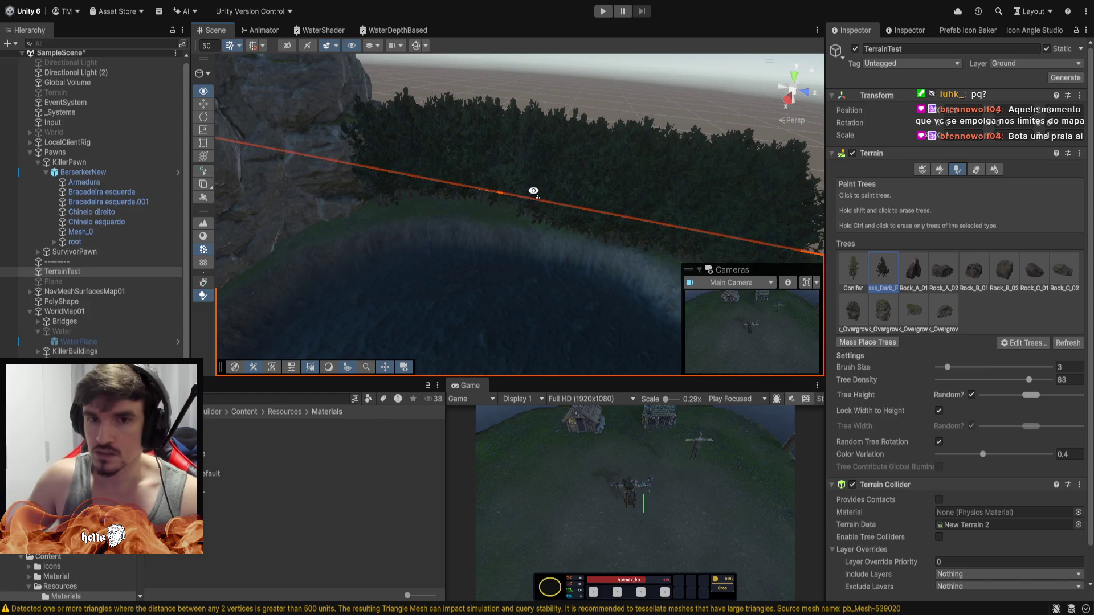
pyautogui.press('s')
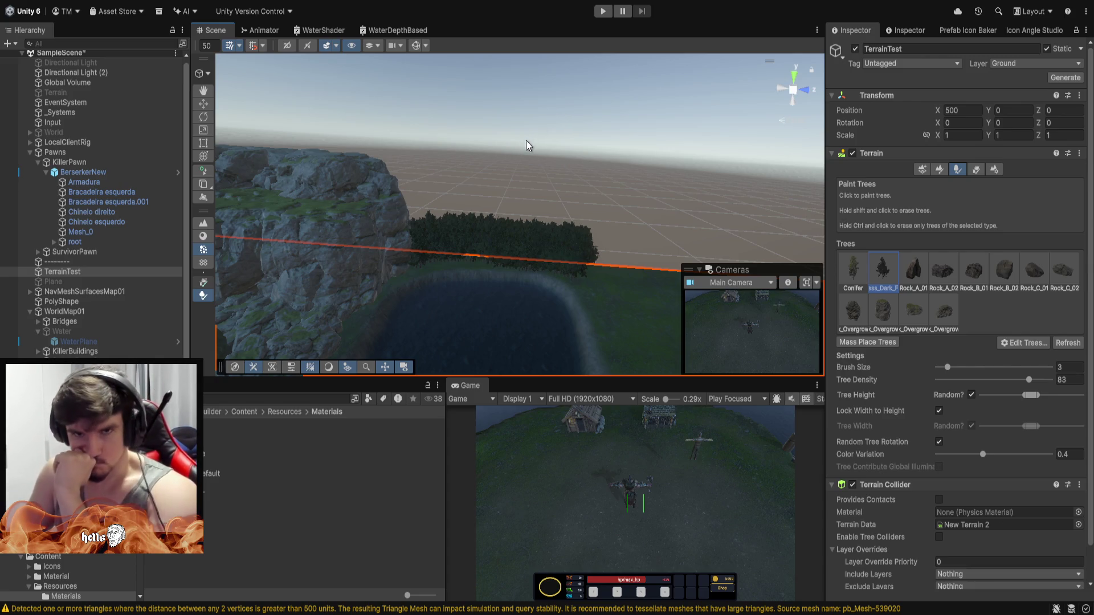
pyautogui.moveTo(569, 179)
pyautogui.mouseDown()
pyautogui.moveTo(330, 179)
pyautogui.moveTo(315, 191)
pyautogui.moveTo(82, 200)
pyautogui.mouseUp()
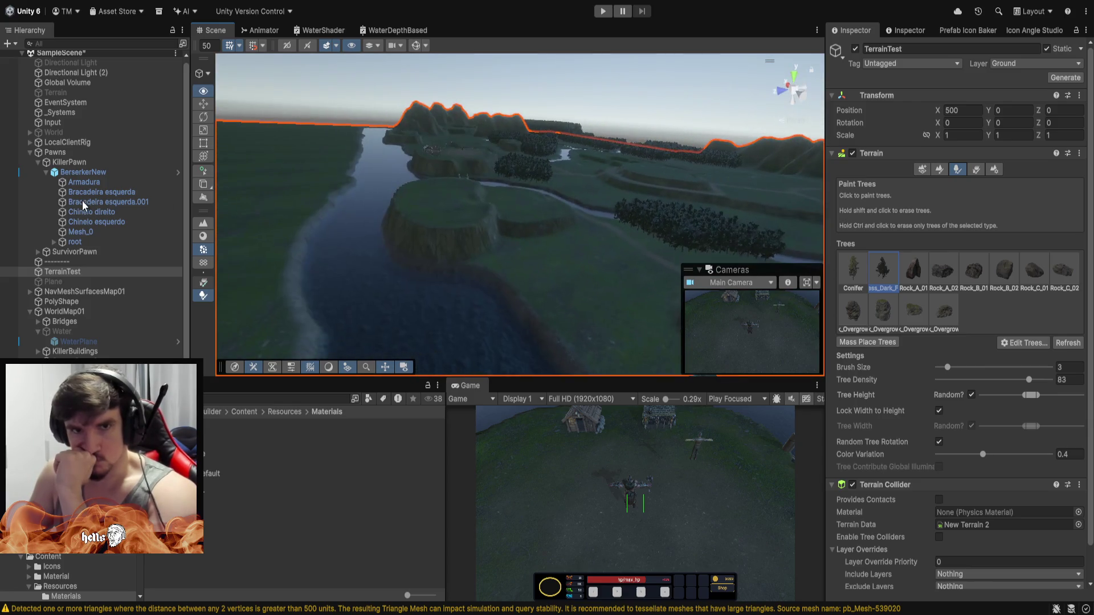
pyautogui.moveTo(456, 228)
pyautogui.mouseDown()
pyautogui.moveTo(706, 244)
pyautogui.moveTo(674, 237)
pyautogui.mouseUp()
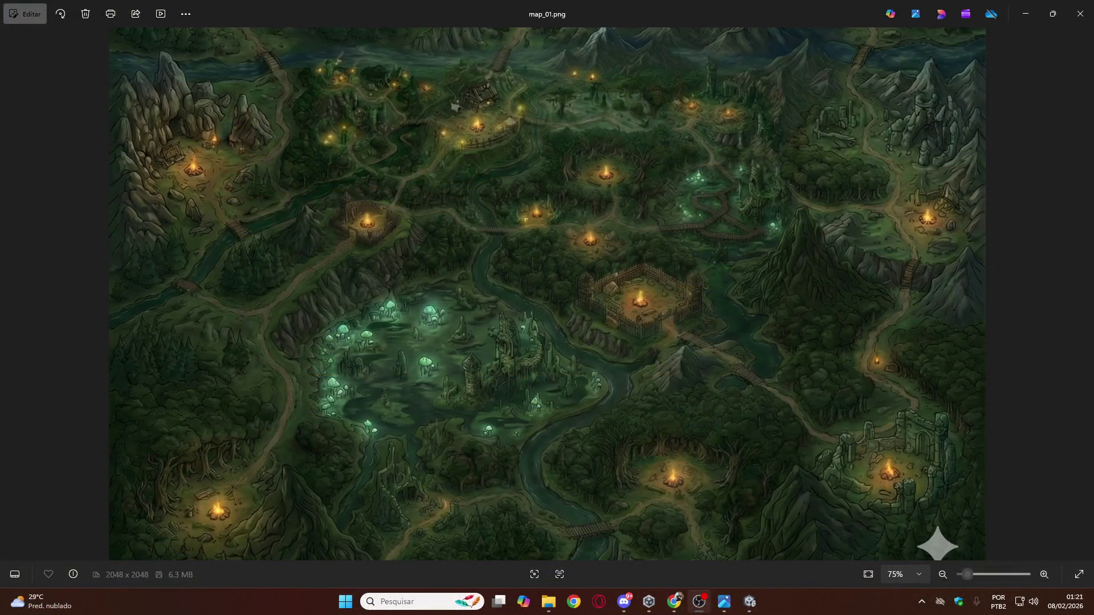
pyautogui.scroll(-5, 293, 215)
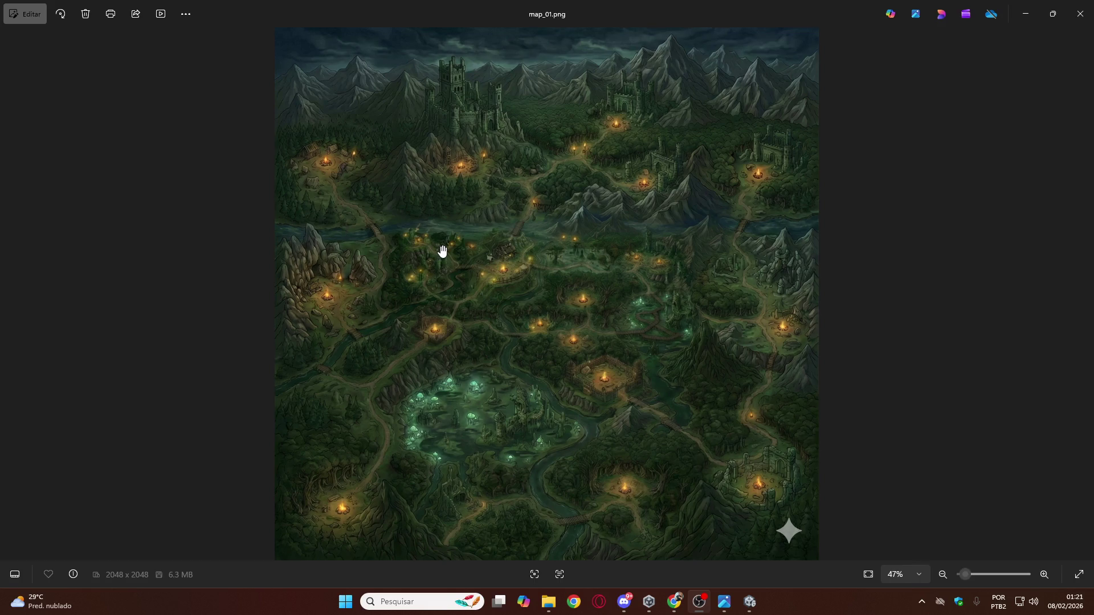
pyautogui.scroll(1, 442, 251)
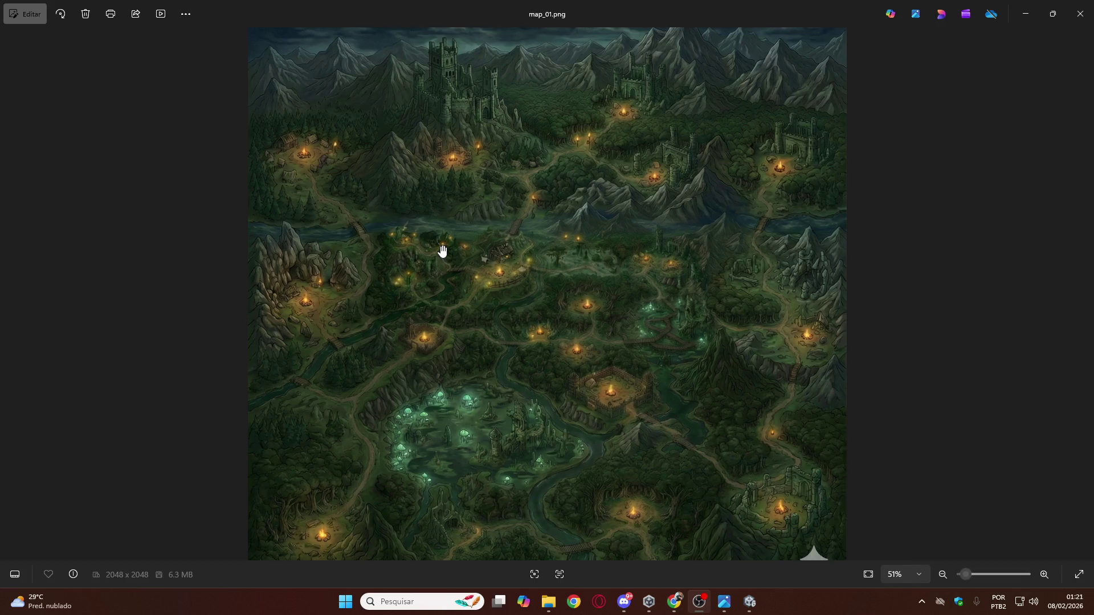
pyautogui.scroll(5, 271, 239)
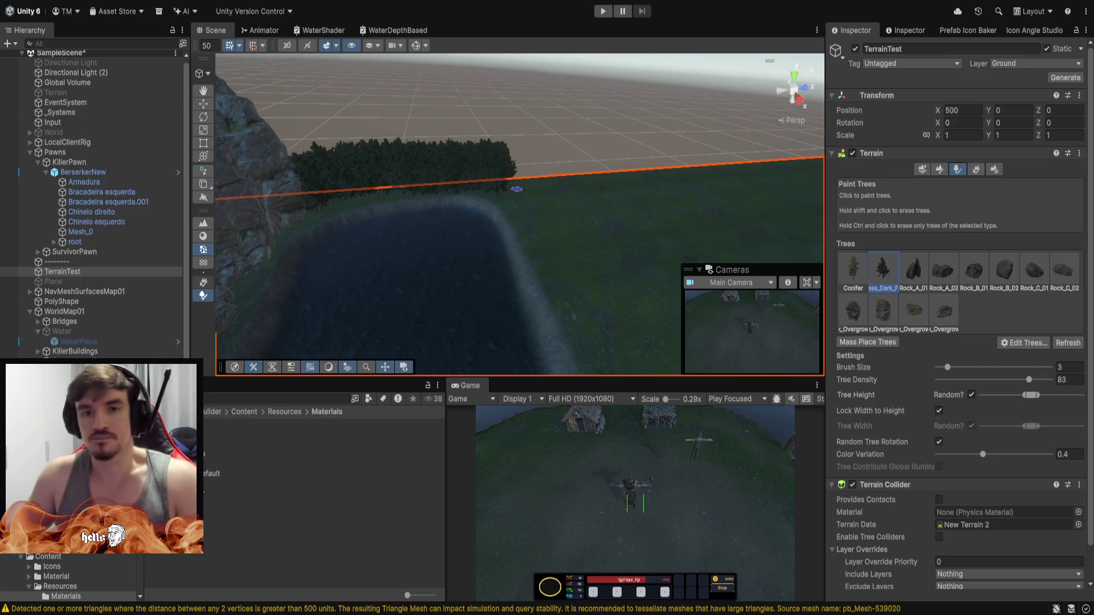
# Set the brush to size 10 and try the fourth overgrown rock, undoing the result.
pyautogui.click(548, 219)
pyautogui.hotkey('ctrl', 'z')
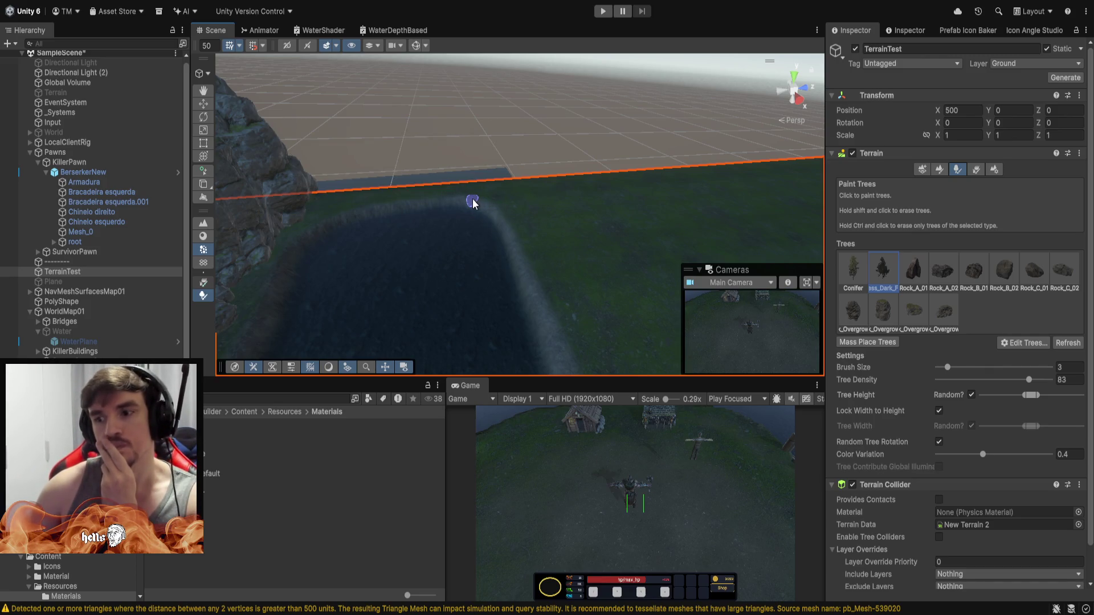
pyautogui.click(947, 315)
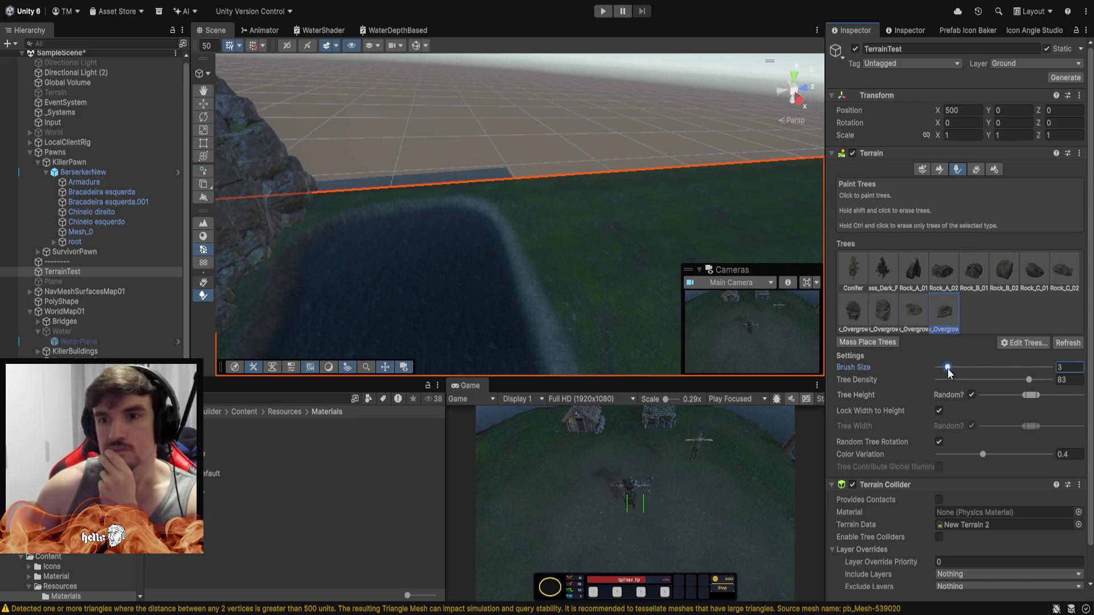
pyautogui.moveTo(947, 372); pyautogui.dragTo(962, 371)
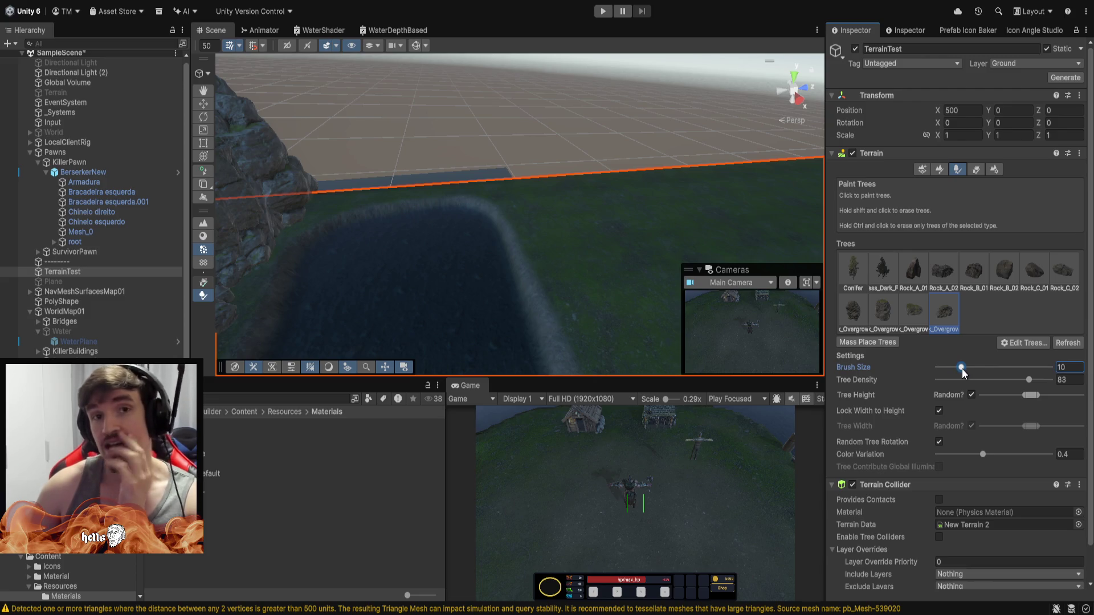
pyautogui.moveTo(316, 197); pyautogui.dragTo(357, 194)
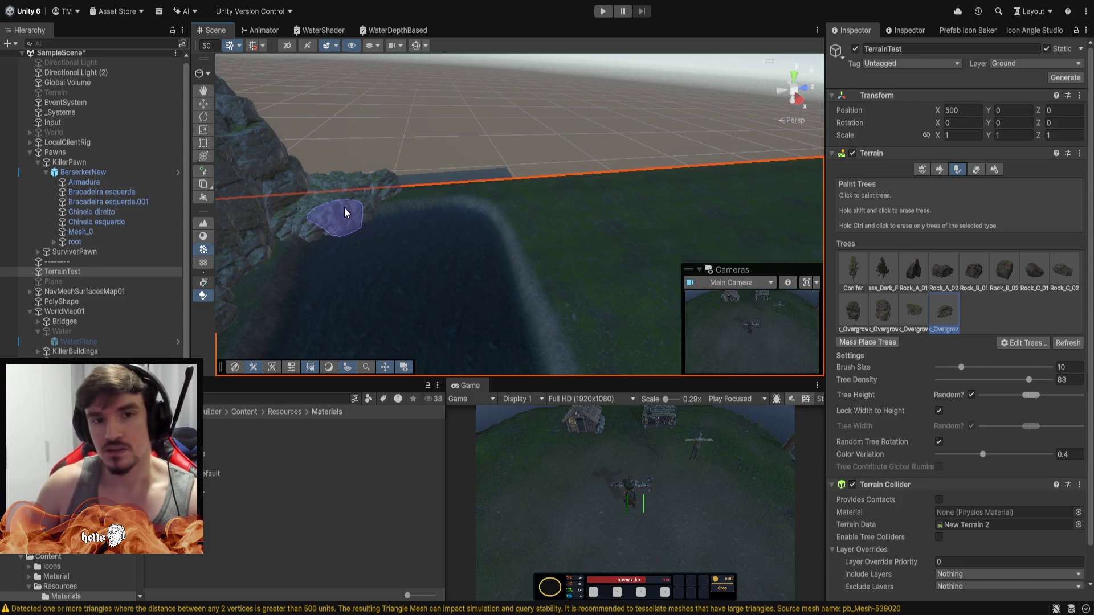
pyautogui.hotkey('ctrl', 'z')
pyautogui.hotkey('ctrl', 'z')
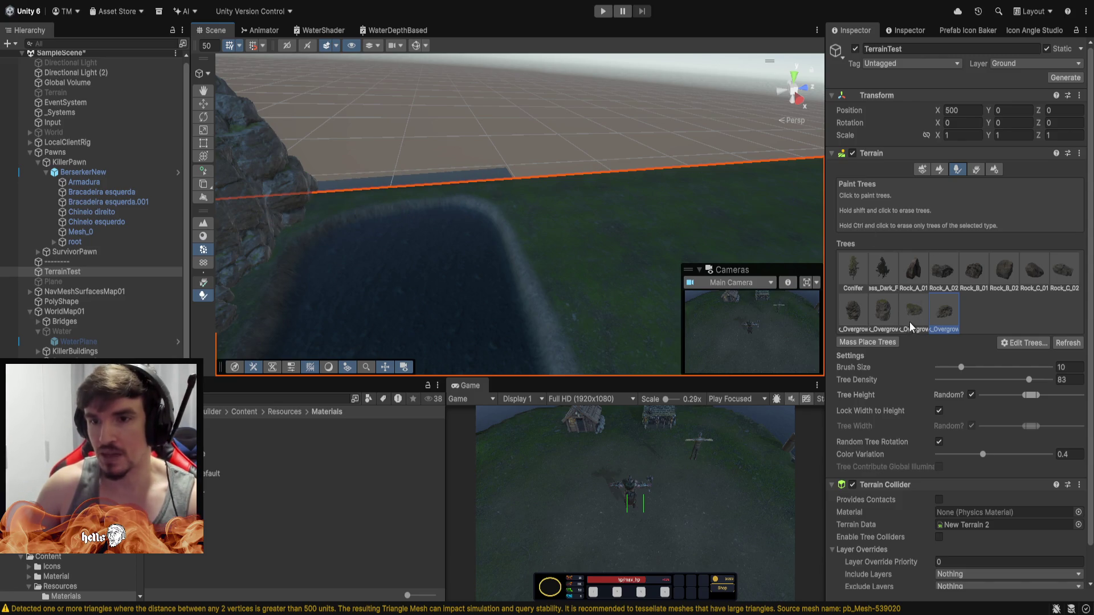
# Paint the third overgrown rock along the cliff edge and inspect it beside the water.
pyautogui.click(909, 323)
pyautogui.moveTo(513, 203); pyautogui.dragTo(328, 208)
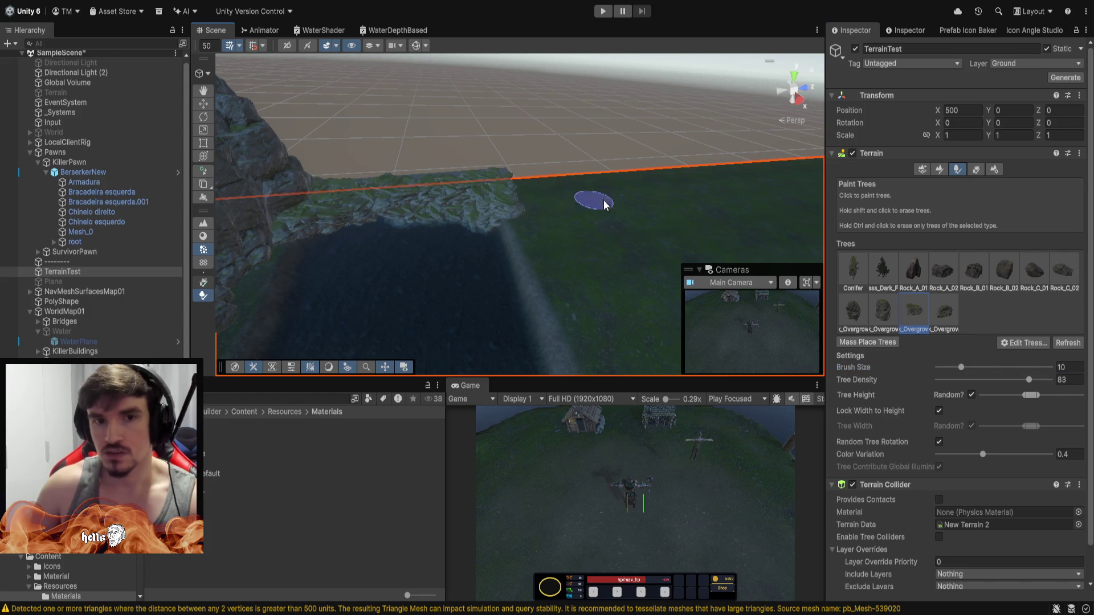
pyautogui.moveTo(603, 200)
pyautogui.mouseDown()
pyautogui.moveTo(463, 218)
pyautogui.moveTo(640, 169)
pyautogui.mouseUp()
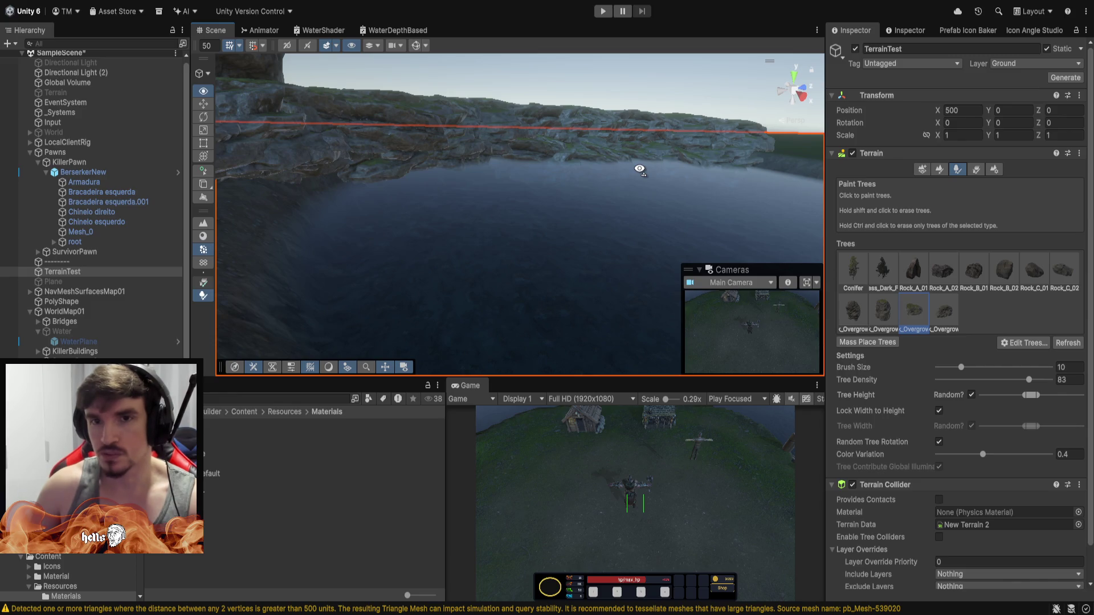
pyautogui.moveTo(639, 170); pyautogui.dragTo(312, 144)
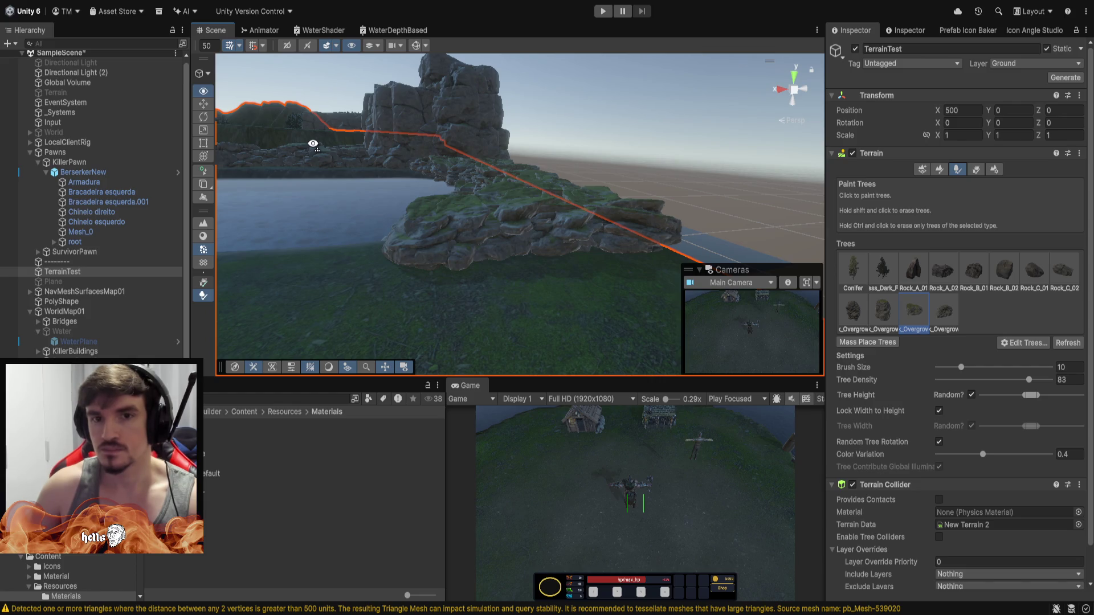
pyautogui.moveTo(313, 143)
pyautogui.mouseDown()
pyautogui.moveTo(208, 155)
pyautogui.moveTo(377, 186)
pyautogui.moveTo(518, 188)
pyautogui.moveTo(566, 166)
pyautogui.moveTo(632, 185)
pyautogui.moveTo(678, 255)
pyautogui.moveTo(687, 171)
pyautogui.moveTo(672, 190)
pyautogui.moveTo(312, 261)
pyautogui.moveTo(655, 188)
pyautogui.moveTo(641, 136)
pyautogui.mouseUp()
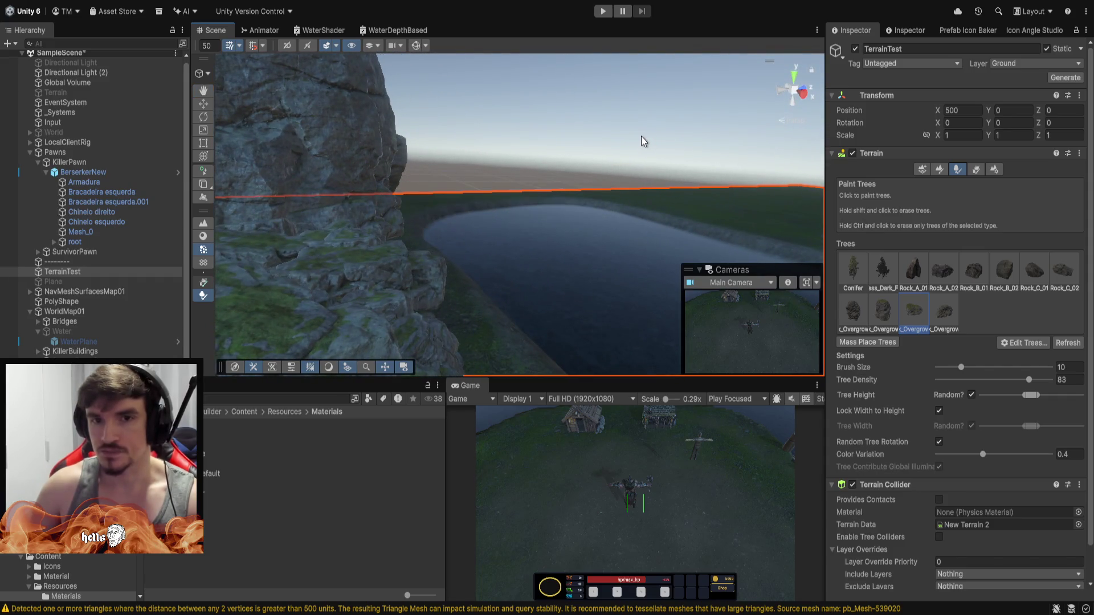
# With the second rock chosen, erase loose rocks near the pond and bring up map_01.png.
pyautogui.click(890, 308)
pyautogui.moveTo(655, 228)
pyautogui.mouseDown()
pyautogui.moveTo(399, 228)
pyautogui.moveTo(285, 214)
pyautogui.moveTo(370, 245)
pyautogui.moveTo(377, 163)
pyautogui.moveTo(481, 169)
pyautogui.moveTo(596, 209)
pyautogui.mouseUp()
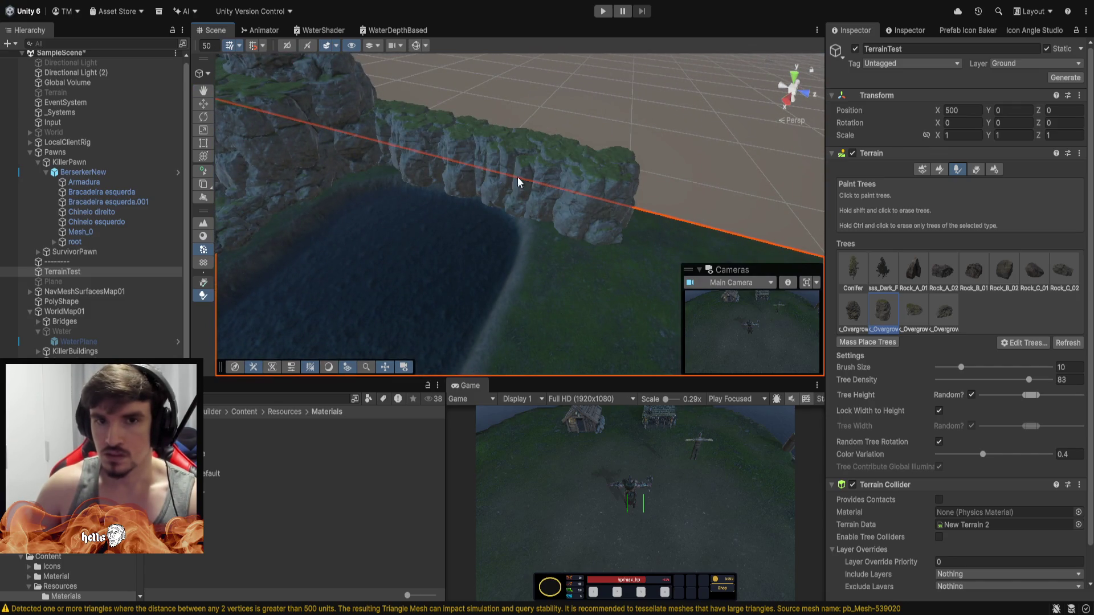
pyautogui.keyDown('shift'); pyautogui.moveTo(527, 193); pyautogui.dragTo(469, 181); pyautogui.keyUp('shift')
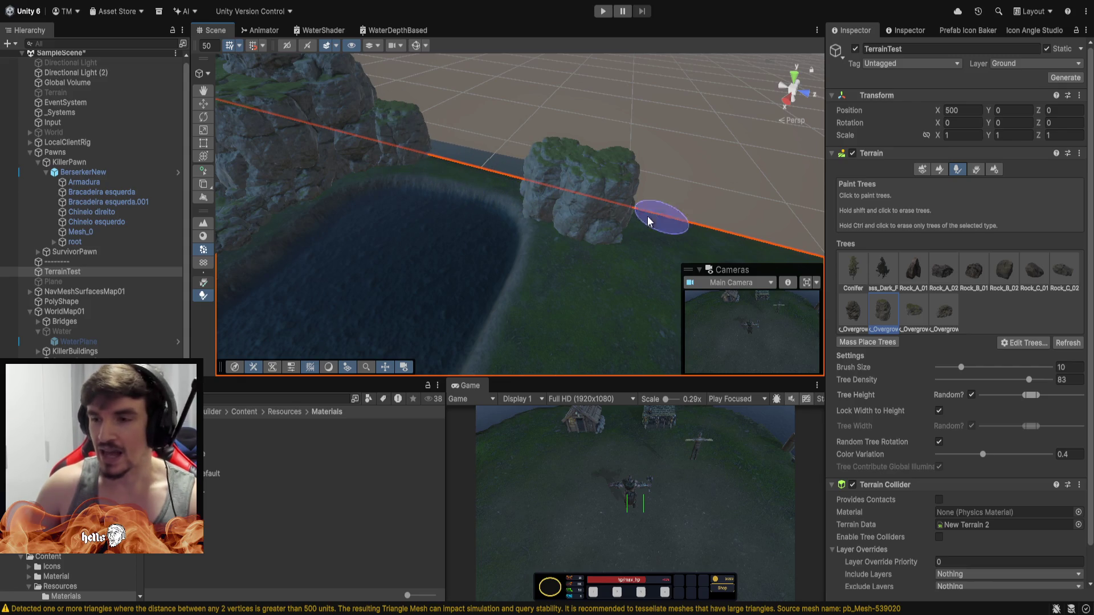
pyautogui.moveTo(647, 216)
pyautogui.mouseDown()
pyautogui.moveTo(617, 207)
pyautogui.moveTo(635, 203)
pyautogui.moveTo(587, 215)
pyautogui.moveTo(570, 203)
pyautogui.moveTo(602, 240)
pyautogui.moveTo(625, 245)
pyautogui.moveTo(409, 243)
pyautogui.moveTo(368, 227)
pyautogui.moveTo(386, 225)
pyautogui.moveTo(378, 282)
pyautogui.moveTo(454, 302)
pyautogui.moveTo(638, 287)
pyautogui.moveTo(582, 287)
pyautogui.moveTo(399, 239)
pyautogui.moveTo(262, 170)
pyautogui.moveTo(500, 207)
pyautogui.moveTo(593, 260)
pyautogui.moveTo(524, 225)
pyautogui.moveTo(465, 213)
pyautogui.mouseUp()
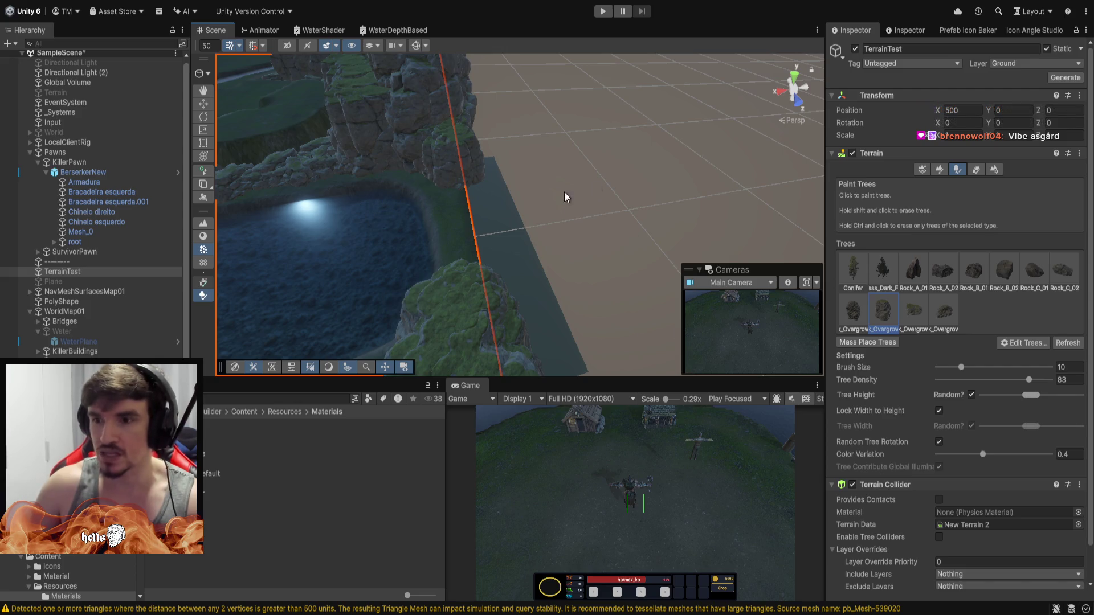
pyautogui.moveTo(643, 185)
pyautogui.mouseDown()
pyautogui.moveTo(445, 196)
pyautogui.moveTo(796, 174)
pyautogui.moveTo(789, 165)
pyautogui.moveTo(829, 178)
pyautogui.mouseUp()
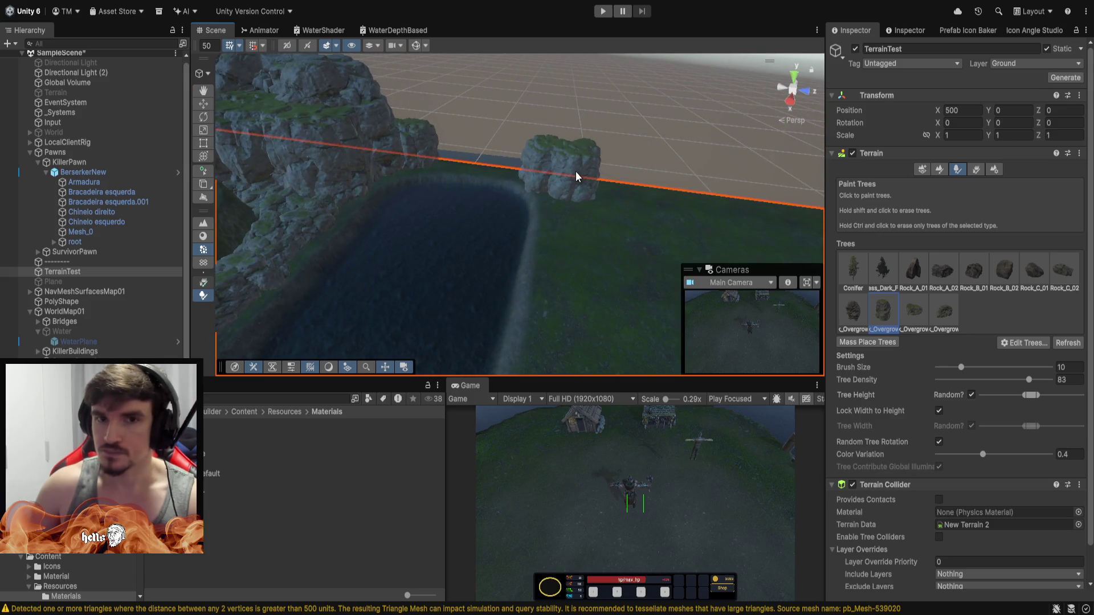
pyautogui.hotkey('ctrl', 'z')
pyautogui.hotkey('ctrl', 'z')
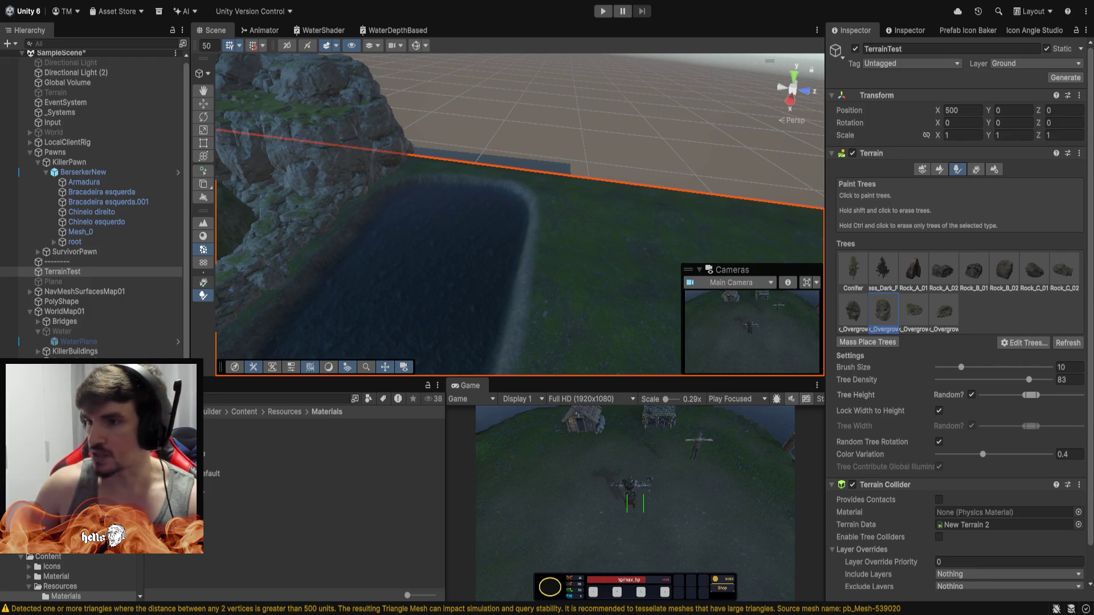
pyautogui.hotkey('alt', 'Tab')
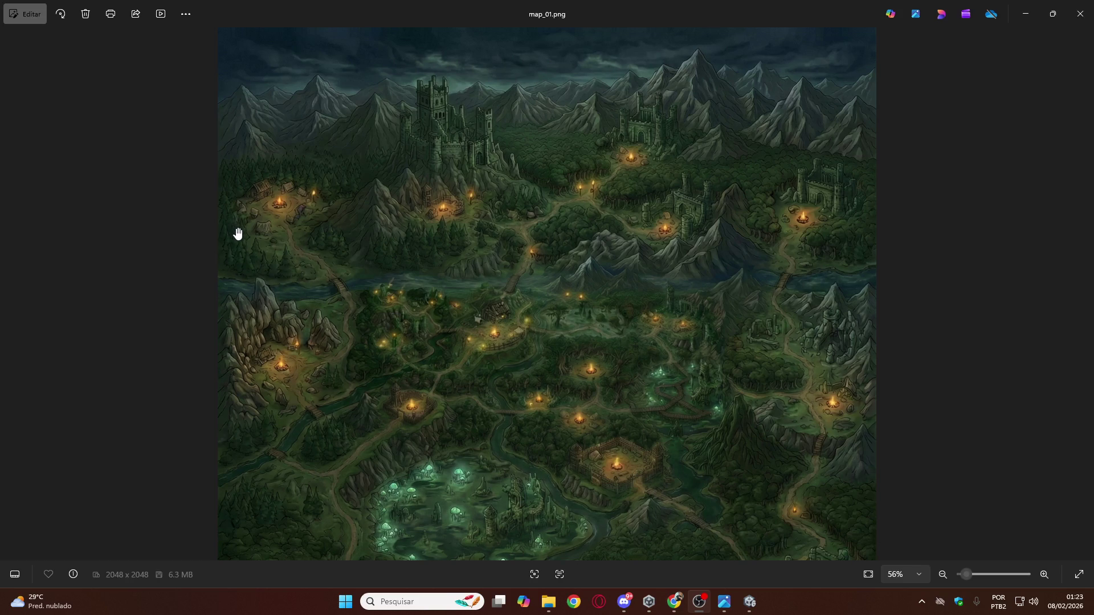
# Zoom the map_01.png reference to 100% and pan across its upper part.
pyautogui.scroll(5, 236, 239)
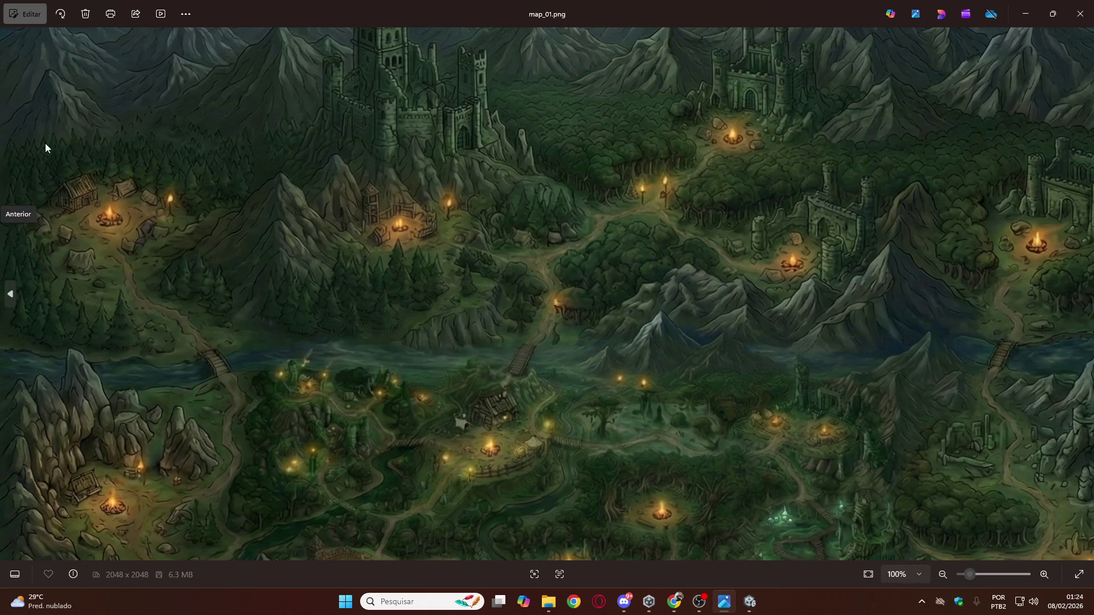
pyautogui.scroll(1, 62, 165)
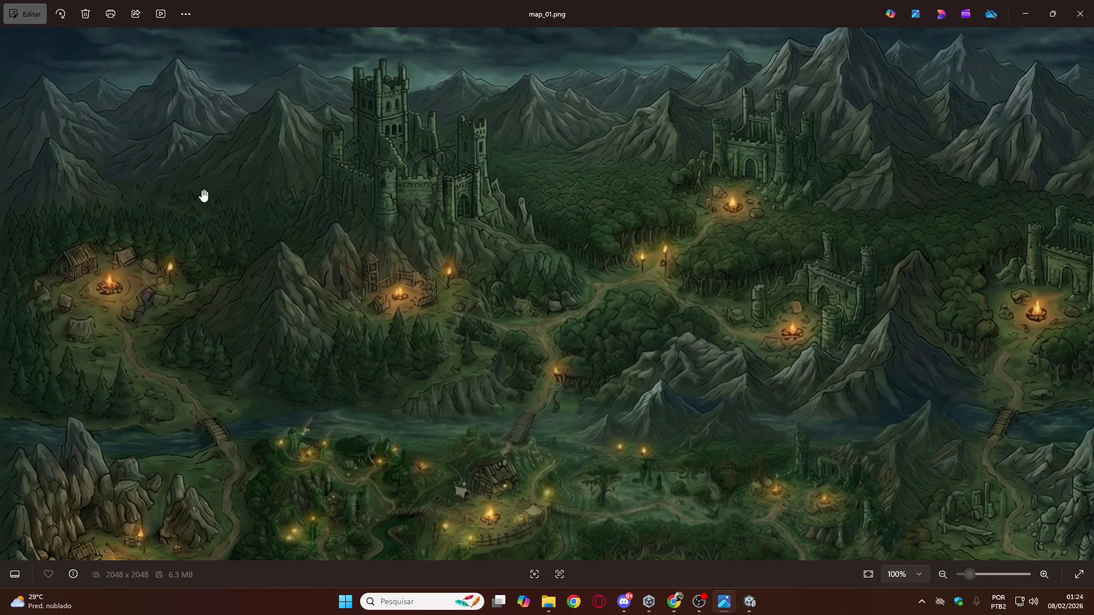
pyautogui.scroll(-3, 568, 293)
pyautogui.hscroll(3, 569, 292)
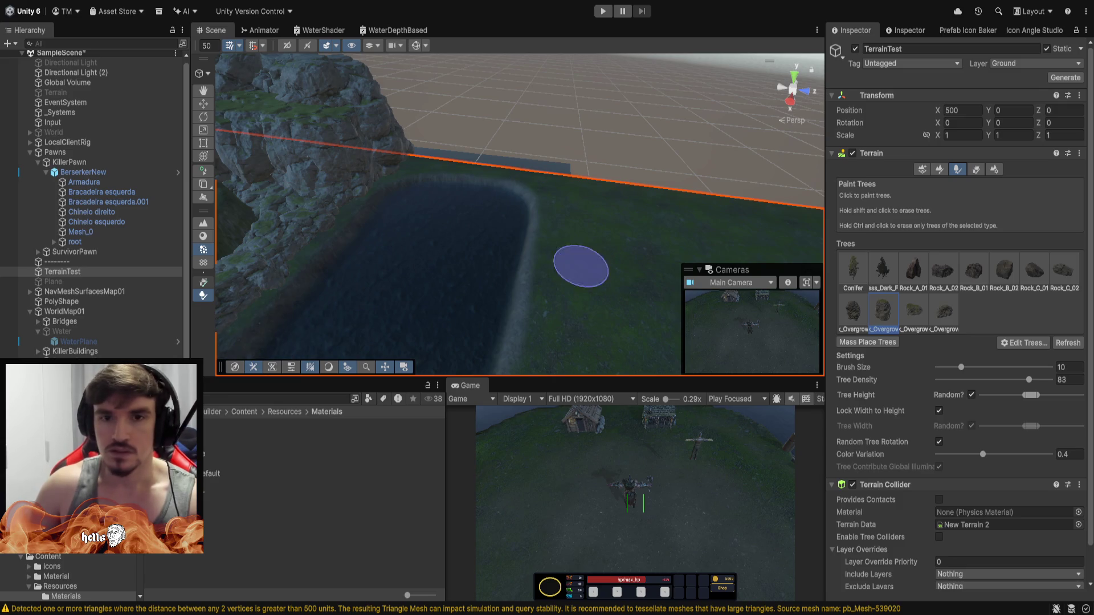
# Set random tree height to maximum and brush size to 18, undoing a test tree.
pyautogui.moveTo(507, 189)
pyautogui.mouseDown()
pyautogui.moveTo(630, 181)
pyautogui.moveTo(598, 148)
pyautogui.mouseUp()
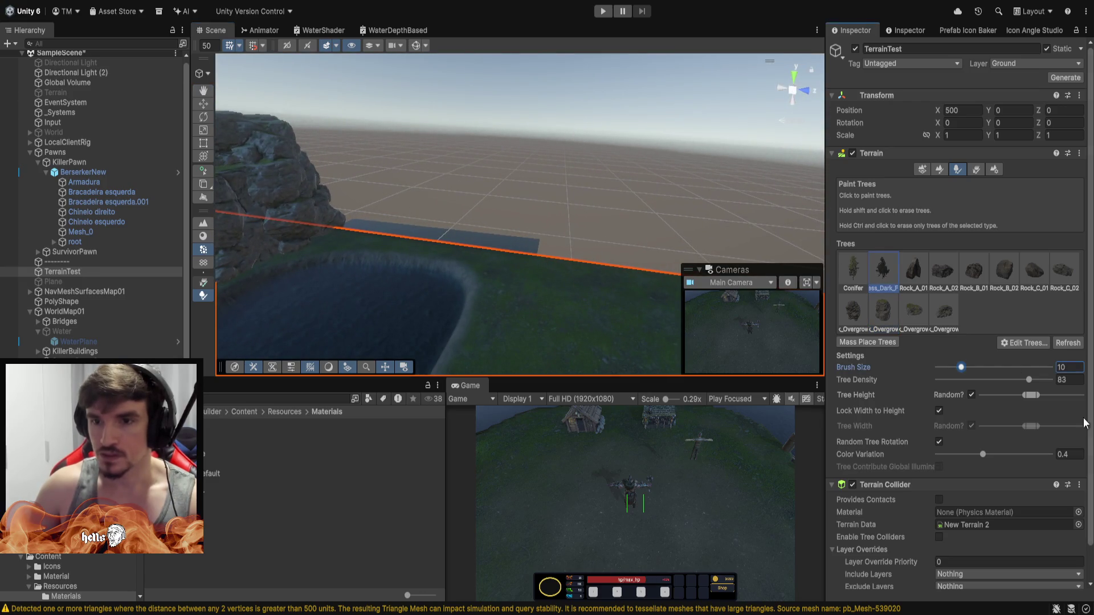
pyautogui.moveTo(1030, 395); pyautogui.dragTo(1076, 396)
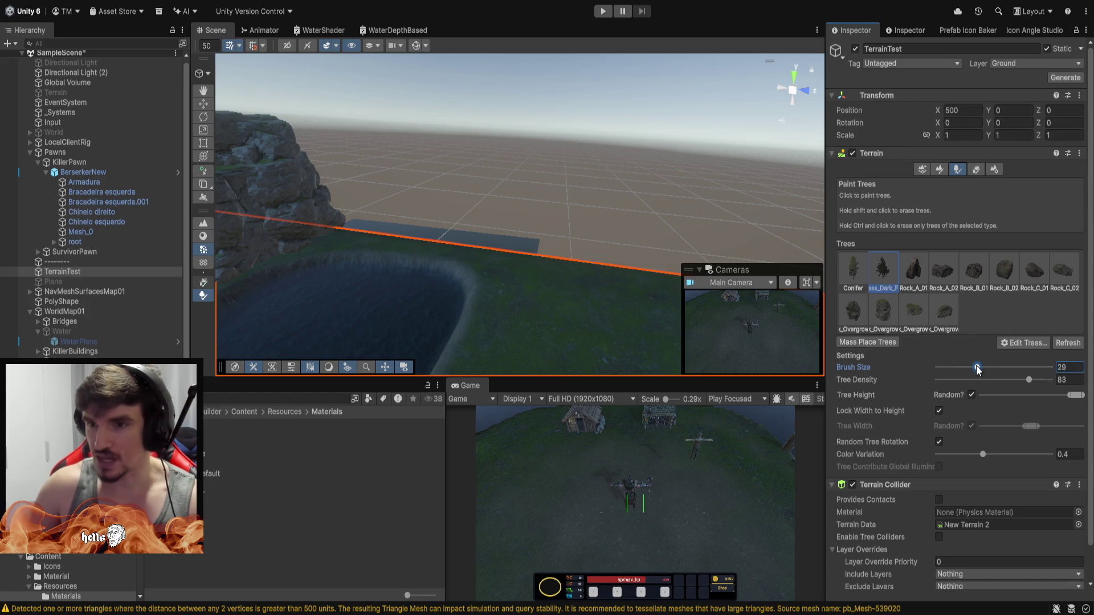
pyautogui.moveTo(1000, 369); pyautogui.dragTo(969, 368)
pyautogui.scroll(3, 542, 269)
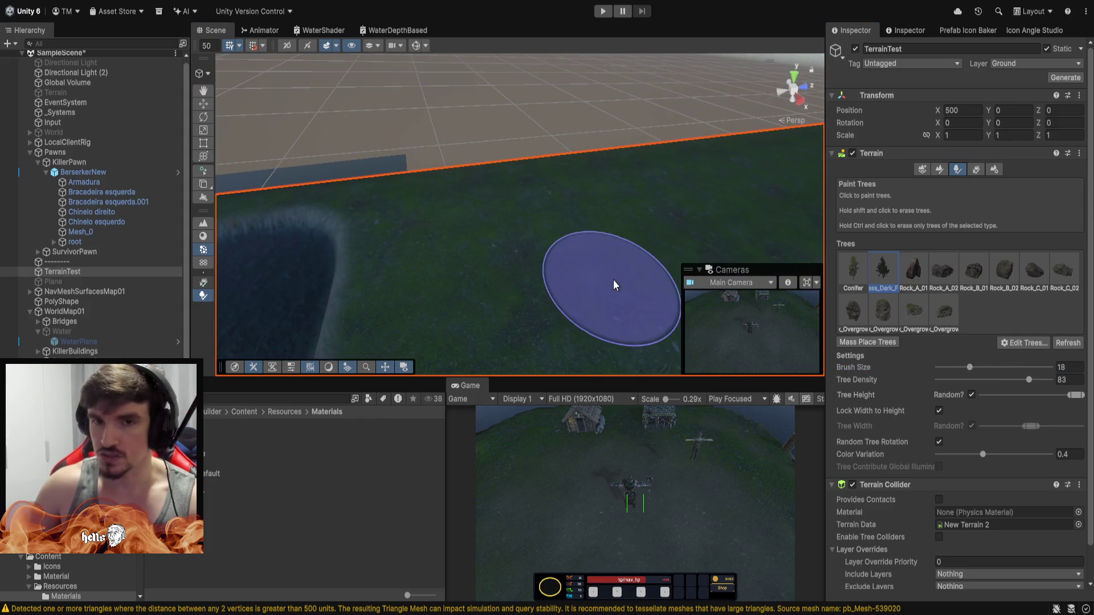
pyautogui.click(399, 194)
pyautogui.moveTo(474, 189)
pyautogui.mouseDown()
pyautogui.moveTo(478, 98)
pyautogui.moveTo(495, 147)
pyautogui.moveTo(633, 106)
pyautogui.moveTo(463, 161)
pyautogui.mouseUp()
pyautogui.hotkey('ctrl', 'z')
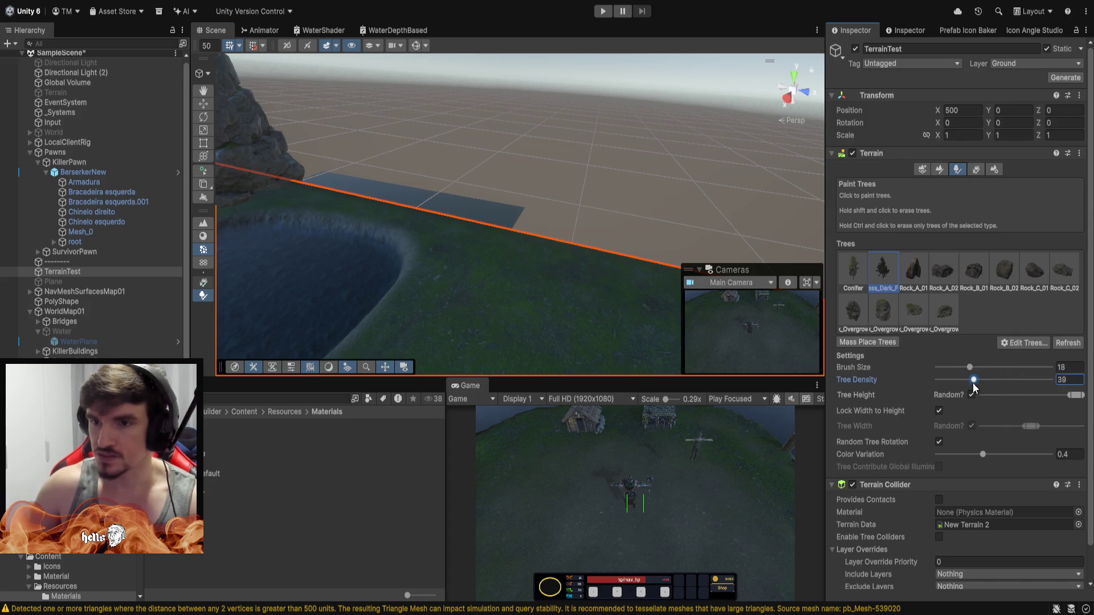
# At tree density 59, paint a dense dark tree wall along the far edge and save.
pyautogui.moveTo(476, 246)
pyautogui.mouseDown()
pyautogui.moveTo(661, 262)
pyautogui.moveTo(504, 243)
pyautogui.mouseUp()
pyautogui.hotkey('ctrl', 'z')
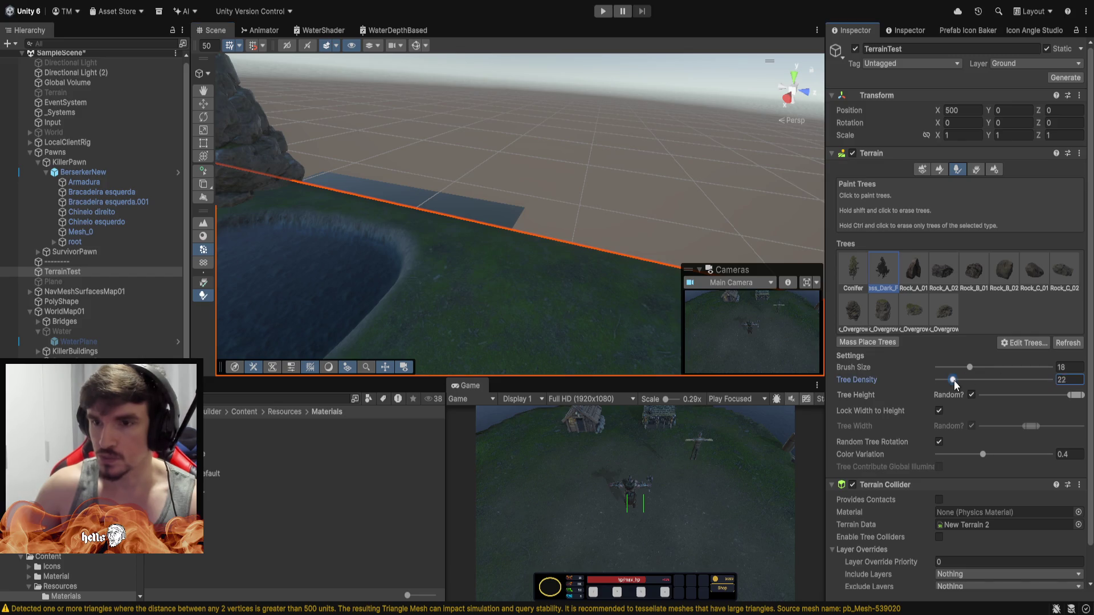
pyautogui.click(972, 379)
pyautogui.moveTo(489, 254); pyautogui.dragTo(631, 291)
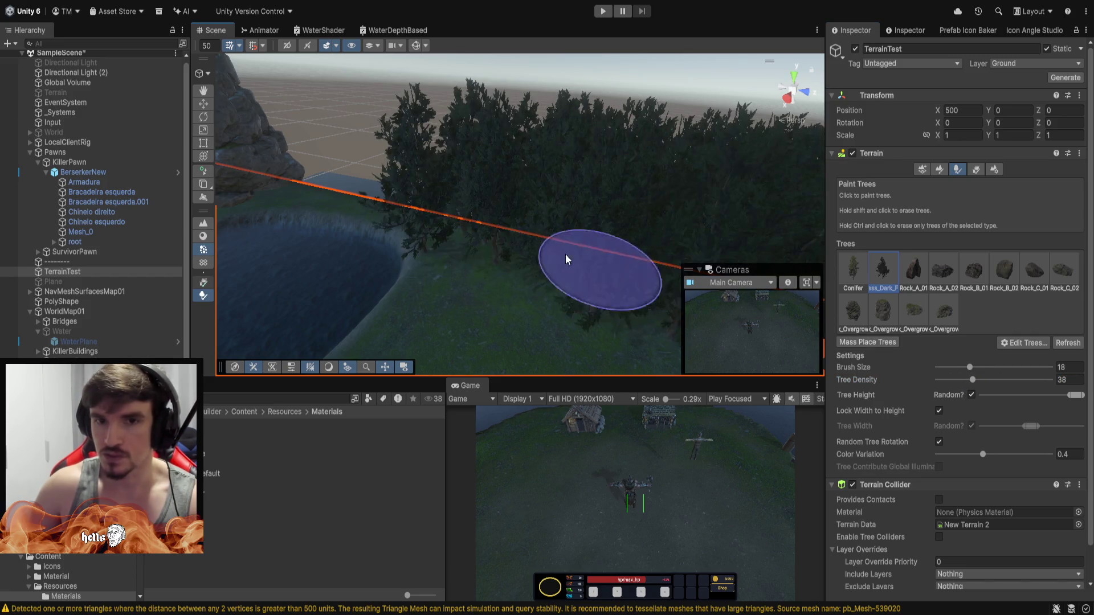
pyautogui.scroll(5, 566, 254)
pyautogui.scroll(-3, 605, 246)
pyautogui.hotkey('ctrl', 'z')
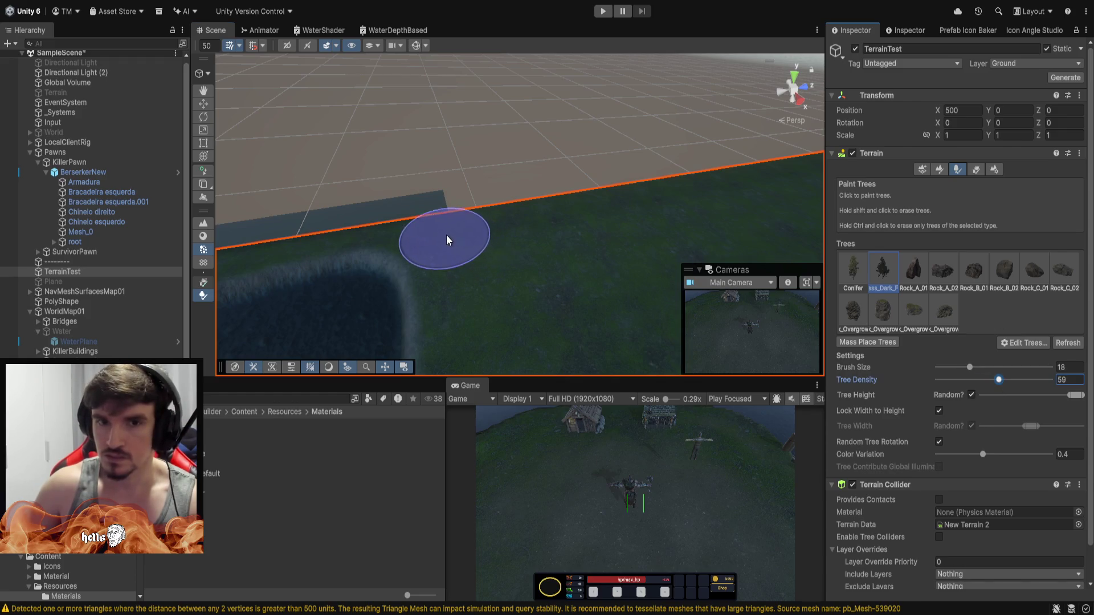
pyautogui.moveTo(446, 239); pyautogui.dragTo(735, 180)
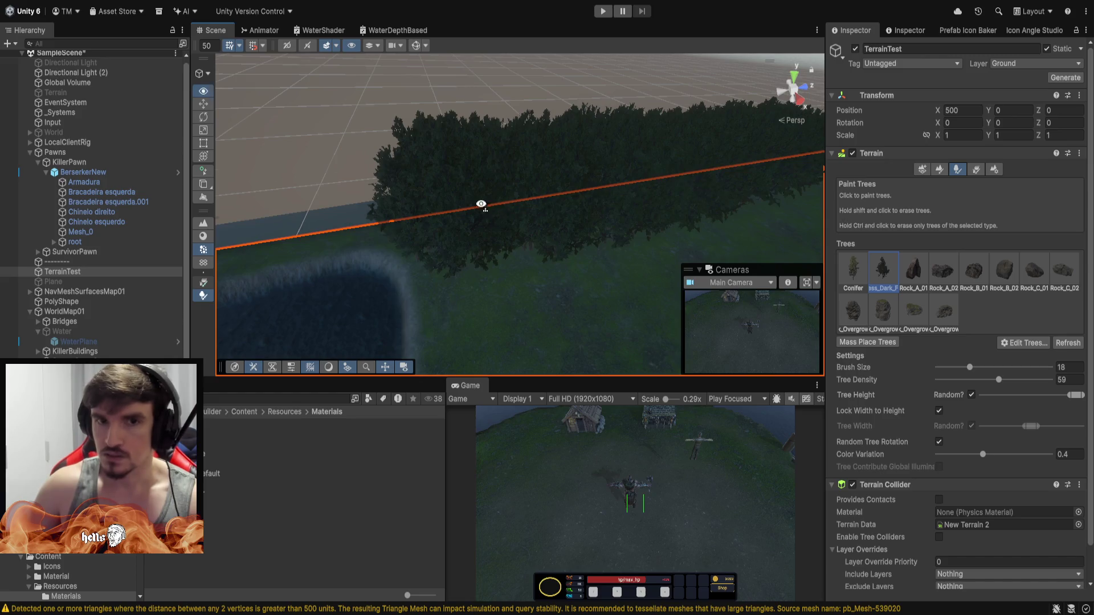
pyautogui.moveTo(481, 205)
pyautogui.mouseDown()
pyautogui.moveTo(317, 188)
pyautogui.moveTo(577, 179)
pyautogui.moveTo(596, 151)
pyautogui.moveTo(468, 162)
pyautogui.moveTo(508, 162)
pyautogui.moveTo(496, 168)
pyautogui.moveTo(505, 173)
pyautogui.moveTo(467, 118)
pyautogui.mouseUp()
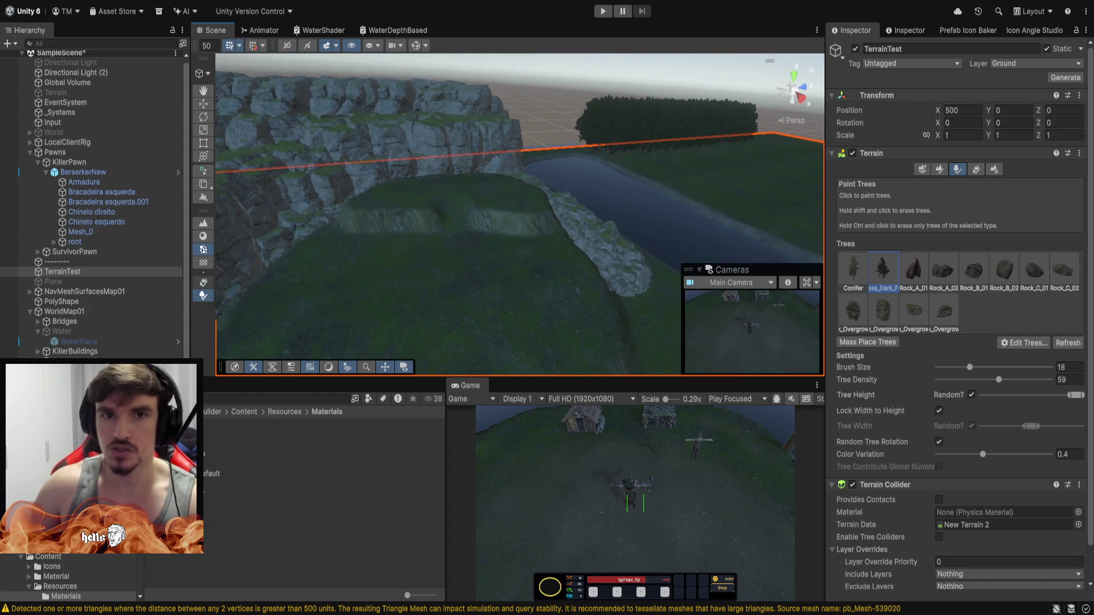
pyautogui.hotkey('ctrl', 's')
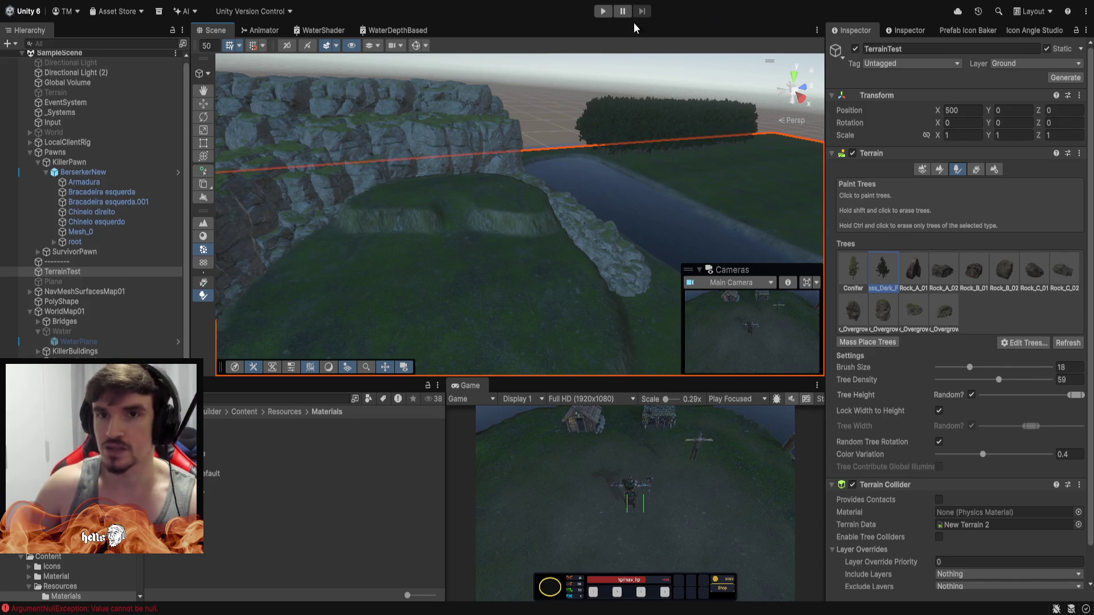
# Enter play mode and maximize the Game view over the mossy cliff and pond.
pyautogui.click(598, 15)
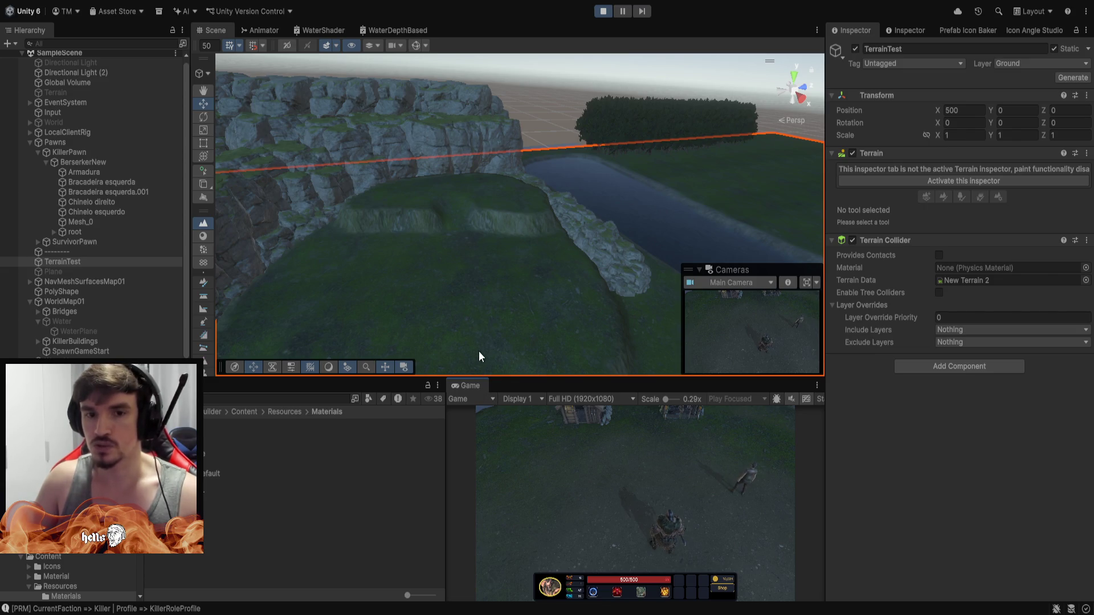
pyautogui.doubleClick(468, 386)
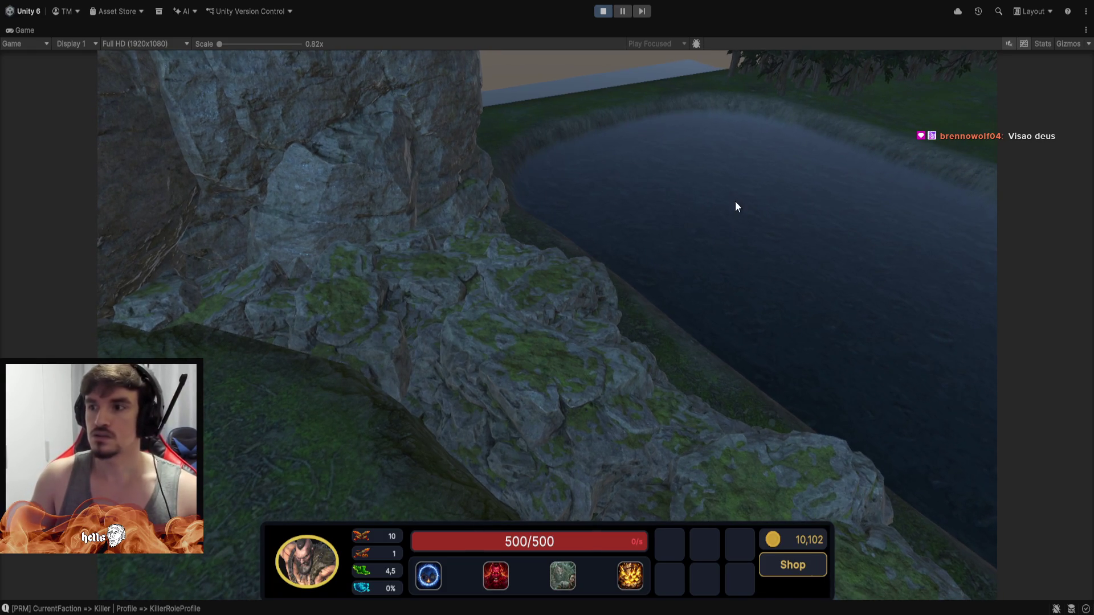
# Restore the layout, maximize the Scene view and fly over the mossy cliff, pond and trees.
pyautogui.doubleClick(28, 32)
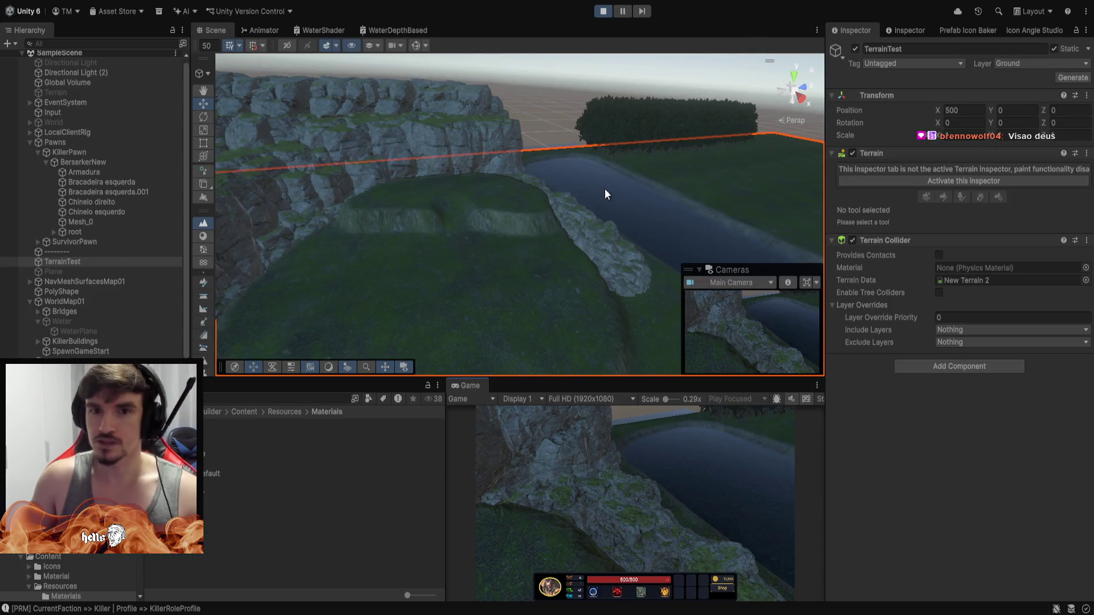
pyautogui.moveTo(604, 189)
pyautogui.mouseDown()
pyautogui.moveTo(650, 135)
pyautogui.moveTo(641, 117)
pyautogui.moveTo(576, 139)
pyautogui.mouseUp()
pyautogui.click(590, 100)
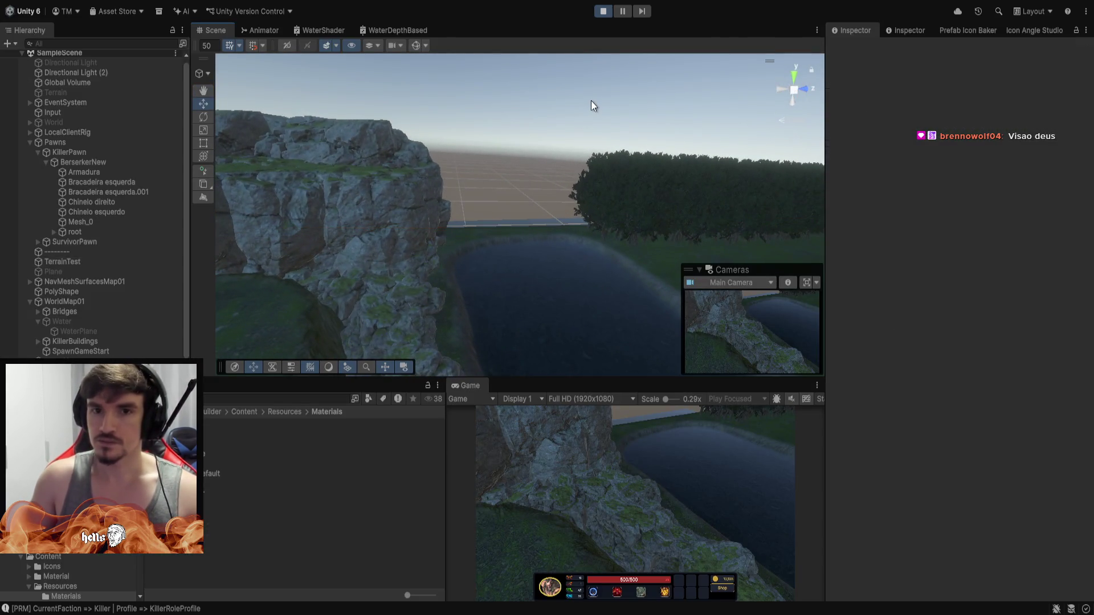
pyautogui.doubleClick(217, 30)
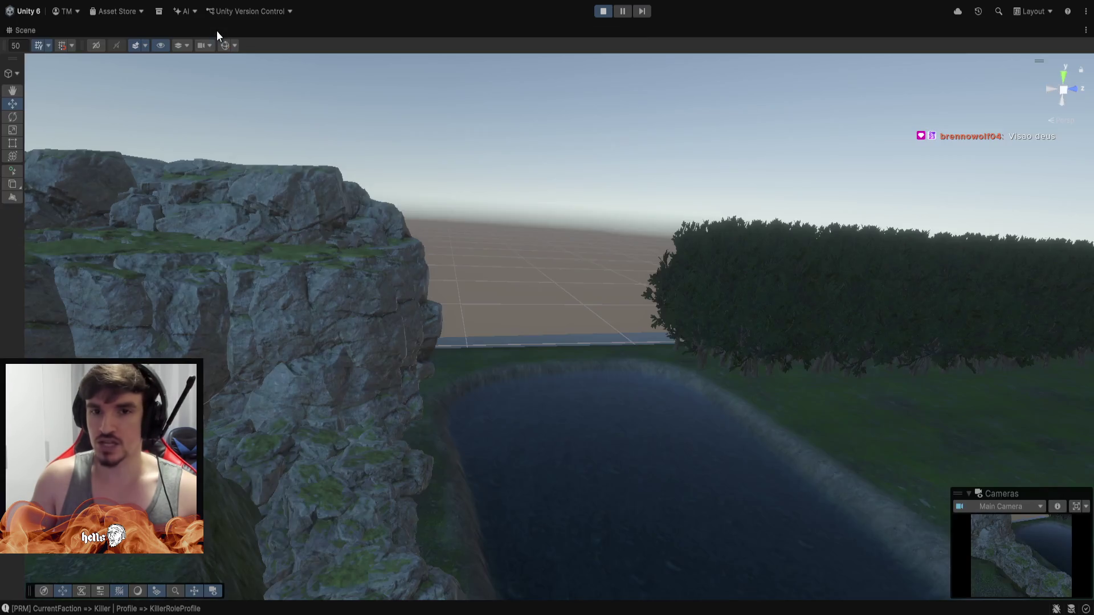
pyautogui.moveTo(585, 227)
pyautogui.mouseDown()
pyautogui.moveTo(598, 288)
pyautogui.moveTo(631, 287)
pyautogui.moveTo(606, 245)
pyautogui.mouseUp()
pyautogui.moveTo(628, 130)
pyautogui.mouseDown()
pyautogui.moveTo(605, 180)
pyautogui.moveTo(769, 260)
pyautogui.moveTo(1020, 180)
pyautogui.moveTo(676, 198)
pyautogui.moveTo(614, 249)
pyautogui.moveTo(654, 191)
pyautogui.moveTo(652, 161)
pyautogui.mouseUp()
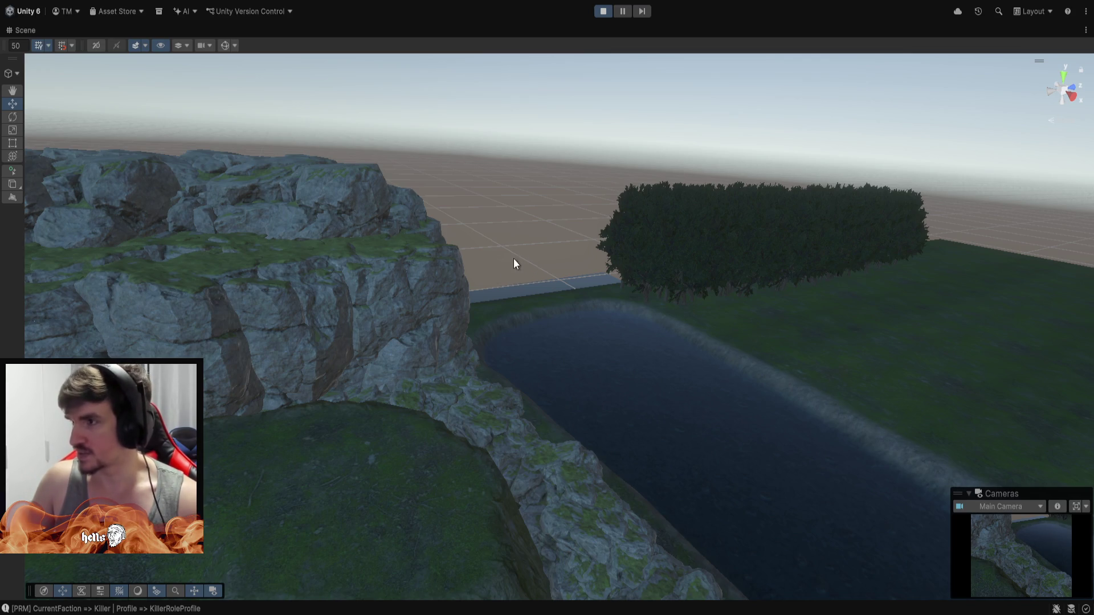
pyautogui.moveTo(646, 343)
pyautogui.mouseDown()
pyautogui.moveTo(644, 306)
pyautogui.moveTo(576, 325)
pyautogui.moveTo(830, 483)
pyautogui.moveTo(908, 419)
pyautogui.moveTo(1007, 391)
pyautogui.moveTo(34, 273)
pyautogui.moveTo(86, 261)
pyautogui.moveTo(68, 244)
pyautogui.moveTo(91, 187)
pyautogui.moveTo(15, 237)
pyautogui.moveTo(703, 398)
pyautogui.moveTo(293, 452)
pyautogui.moveTo(574, 394)
pyautogui.moveTo(642, 323)
pyautogui.moveTo(630, 310)
pyautogui.moveTo(598, 313)
pyautogui.moveTo(588, 338)
pyautogui.moveTo(606, 308)
pyautogui.moveTo(610, 334)
pyautogui.moveTo(549, 366)
pyautogui.moveTo(452, 247)
pyautogui.moveTo(646, 315)
pyautogui.moveTo(701, 439)
pyautogui.moveTo(654, 430)
pyautogui.moveTo(686, 415)
pyautogui.moveTo(774, 414)
pyautogui.moveTo(969, 447)
pyautogui.moveTo(865, 391)
pyautogui.moveTo(845, 420)
pyautogui.moveTo(625, 518)
pyautogui.moveTo(598, 518)
pyautogui.moveTo(647, 532)
pyautogui.moveTo(359, 461)
pyautogui.moveTo(664, 405)
pyautogui.moveTo(542, 407)
pyautogui.moveTo(576, 266)
pyautogui.moveTo(20, 288)
pyautogui.moveTo(761, 309)
pyautogui.mouseUp()
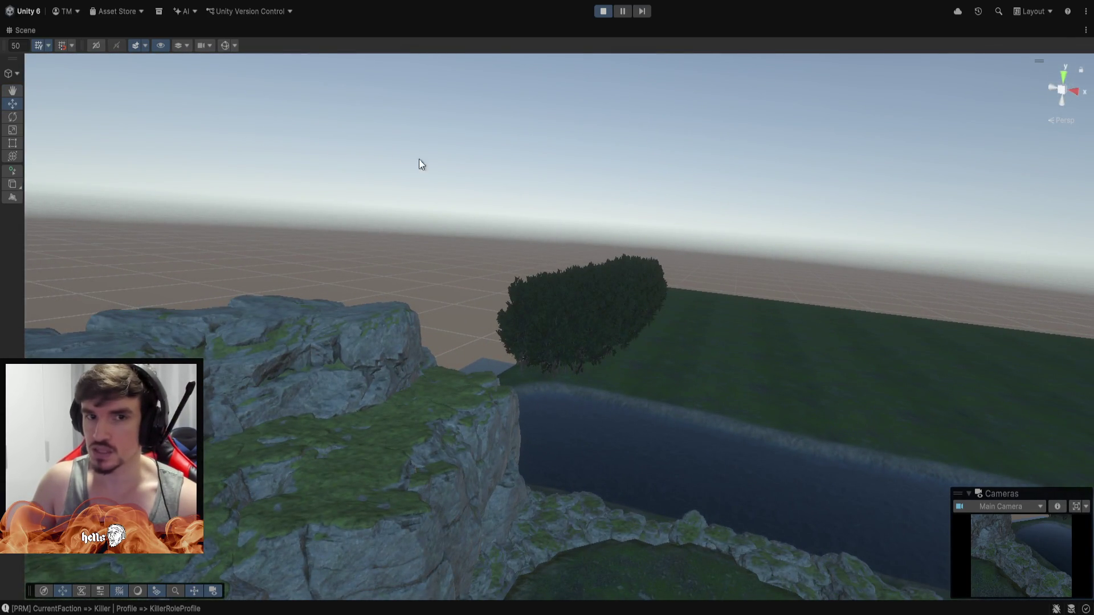
pyautogui.moveTo(522, 380)
pyautogui.mouseDown()
pyautogui.moveTo(845, 325)
pyautogui.moveTo(644, 390)
pyautogui.mouseUp()
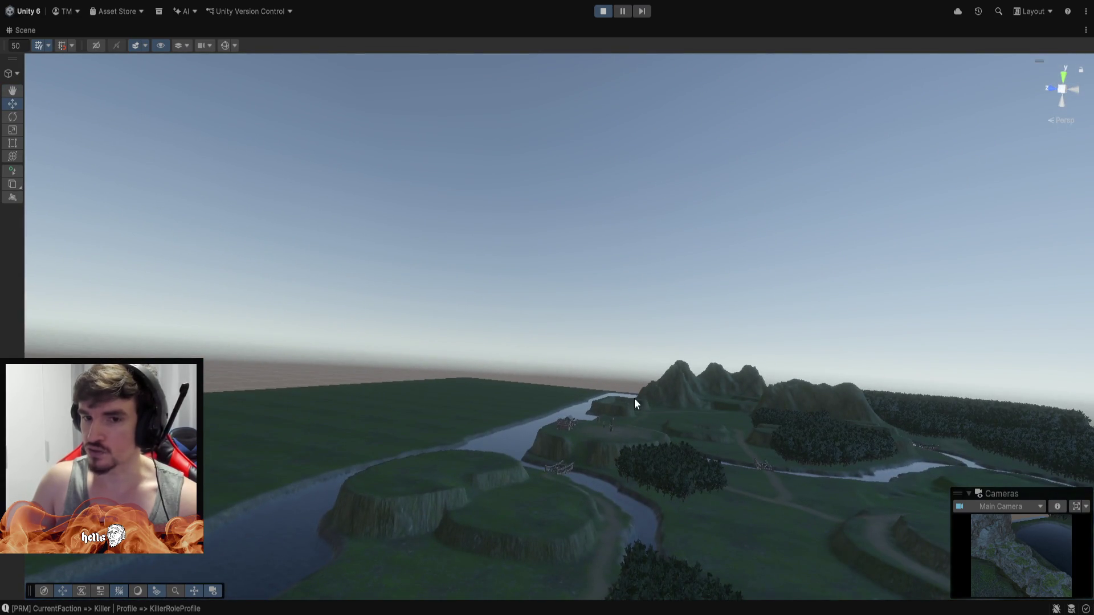
pyautogui.moveTo(510, 353)
pyautogui.mouseDown()
pyautogui.moveTo(713, 375)
pyautogui.moveTo(588, 391)
pyautogui.moveTo(750, 419)
pyautogui.moveTo(712, 416)
pyautogui.mouseUp()
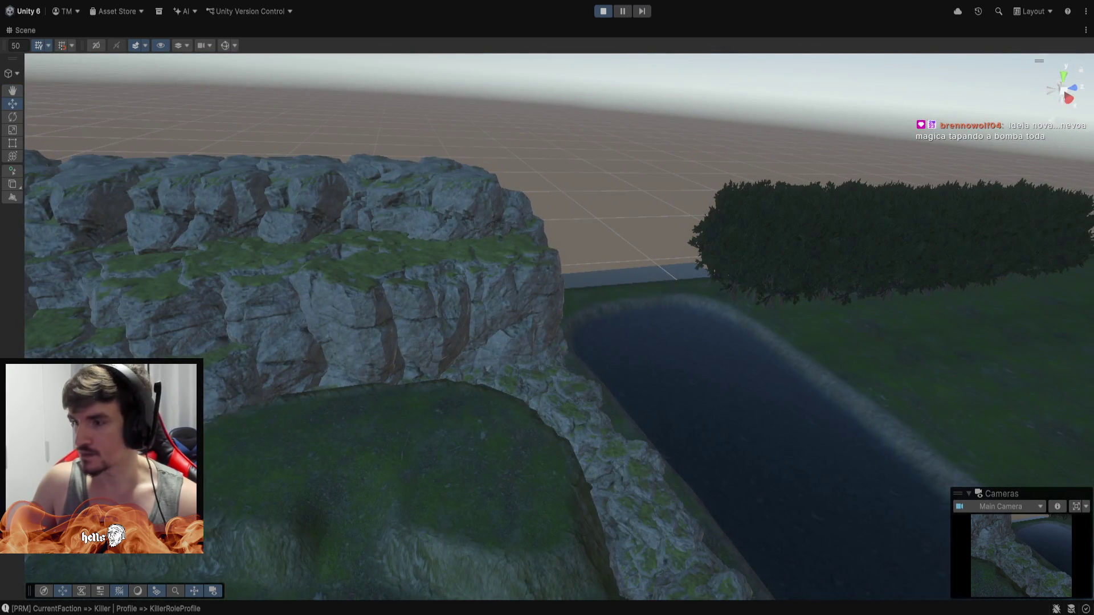
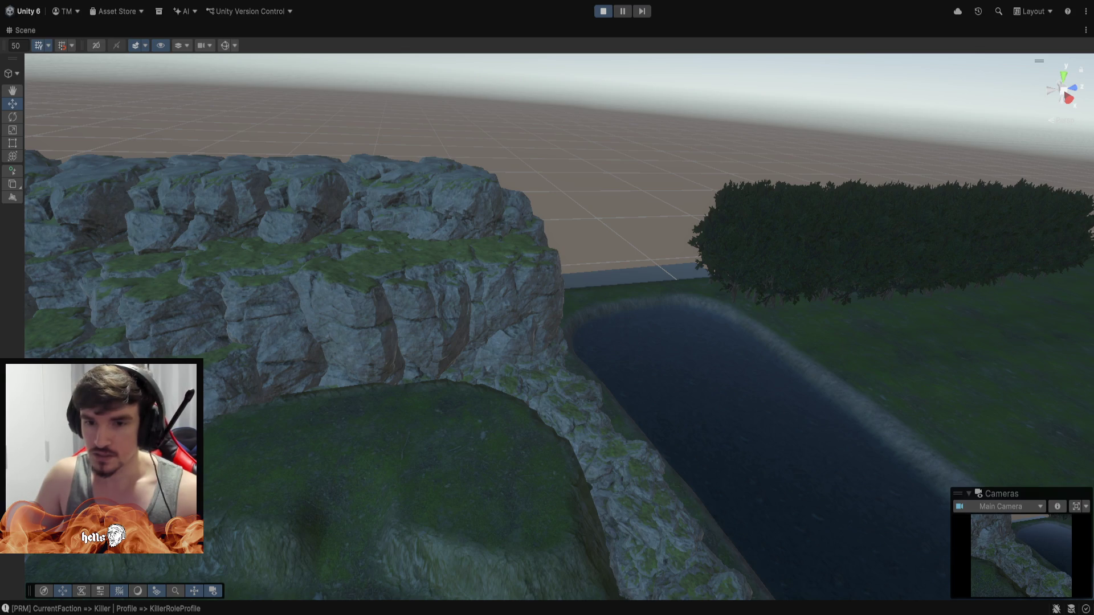
# Orbit out to a wide view of the river valley, then restore the normal multi-panel editor layout.
pyautogui.moveTo(399, 271)
pyautogui.mouseDown()
pyautogui.moveTo(984, 269)
pyautogui.moveTo(17, 264)
pyautogui.moveTo(97, 170)
pyautogui.moveTo(42, 139)
pyautogui.moveTo(1089, 145)
pyautogui.moveTo(1091, 182)
pyautogui.moveTo(32, 223)
pyautogui.moveTo(401, 349)
pyautogui.moveTo(512, 323)
pyautogui.moveTo(139, 283)
pyautogui.moveTo(22, 285)
pyautogui.moveTo(43, 269)
pyautogui.moveTo(101, 265)
pyautogui.mouseUp()
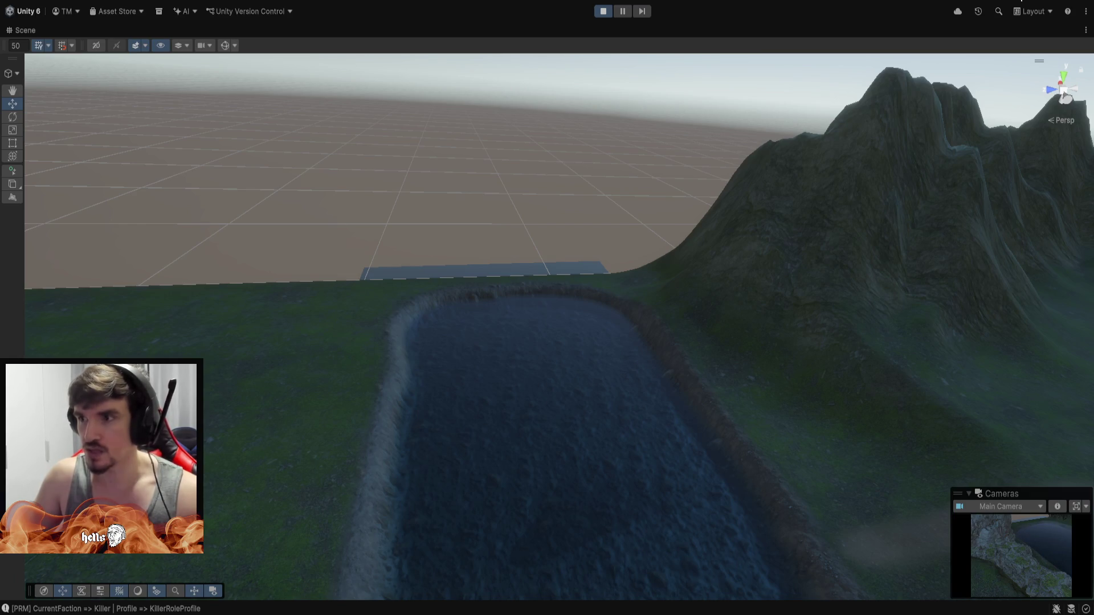
pyautogui.moveTo(521, 283)
pyautogui.mouseDown()
pyautogui.moveTo(615, 286)
pyautogui.moveTo(566, 285)
pyautogui.mouseUp()
pyautogui.doubleClick(29, 30)
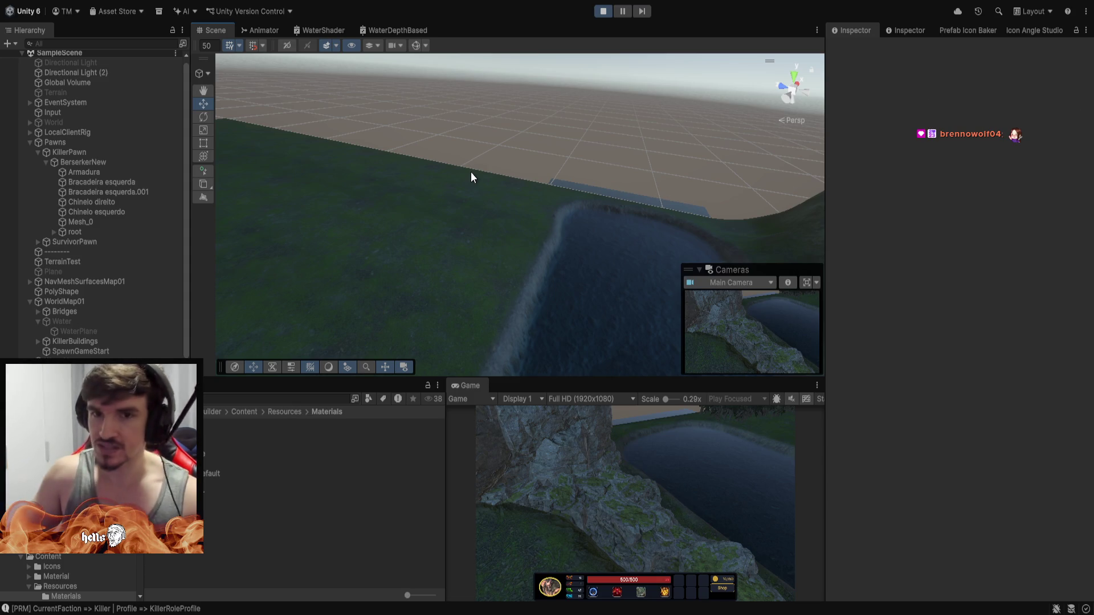
# Fly the camera over the water basin and select the TerrainTest object in the Hierarchy.
pyautogui.moveTo(470, 177)
pyautogui.mouseDown()
pyautogui.moveTo(586, 176)
pyautogui.moveTo(627, 97)
pyautogui.moveTo(520, 125)
pyautogui.moveTo(498, 204)
pyautogui.mouseUp()
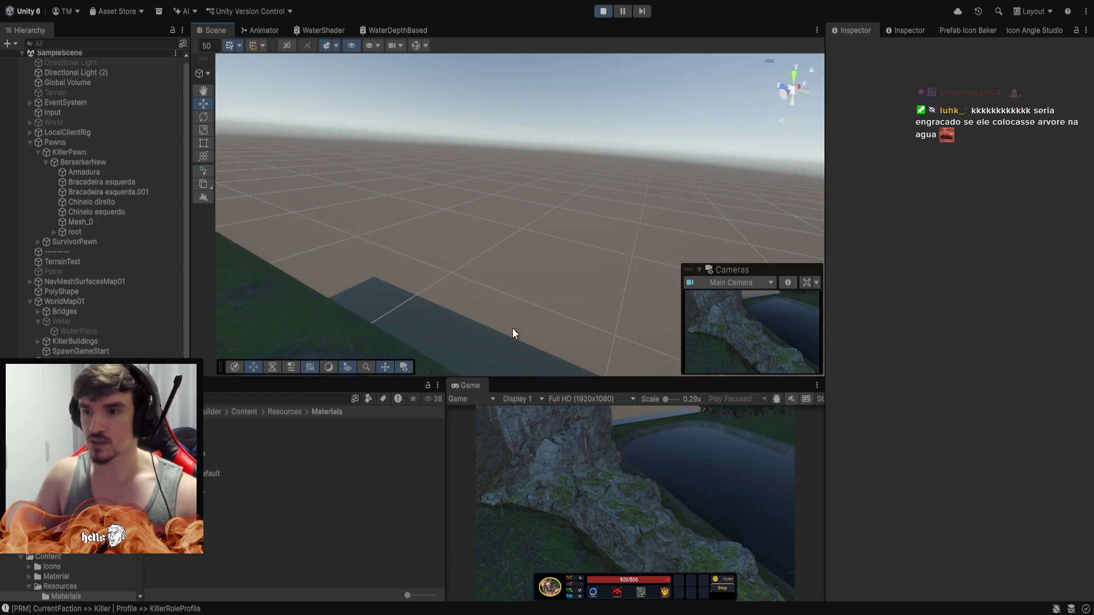
pyautogui.moveTo(522, 307)
pyautogui.mouseDown()
pyautogui.moveTo(556, 247)
pyautogui.moveTo(393, 258)
pyautogui.moveTo(471, 268)
pyautogui.moveTo(658, 255)
pyautogui.moveTo(625, 242)
pyautogui.moveTo(515, 215)
pyautogui.moveTo(525, 296)
pyautogui.moveTo(659, 296)
pyautogui.moveTo(533, 298)
pyautogui.moveTo(712, 342)
pyautogui.mouseUp()
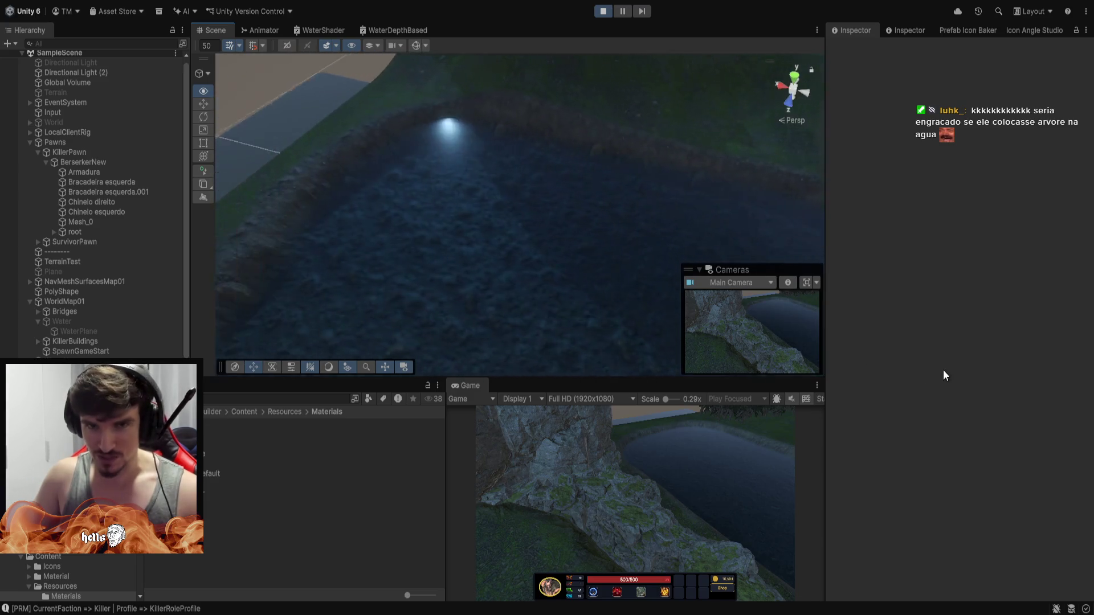
pyautogui.moveTo(820, 353)
pyautogui.mouseDown()
pyautogui.moveTo(627, 308)
pyautogui.moveTo(463, 128)
pyautogui.mouseUp()
pyautogui.scroll(-1, 73, 344)
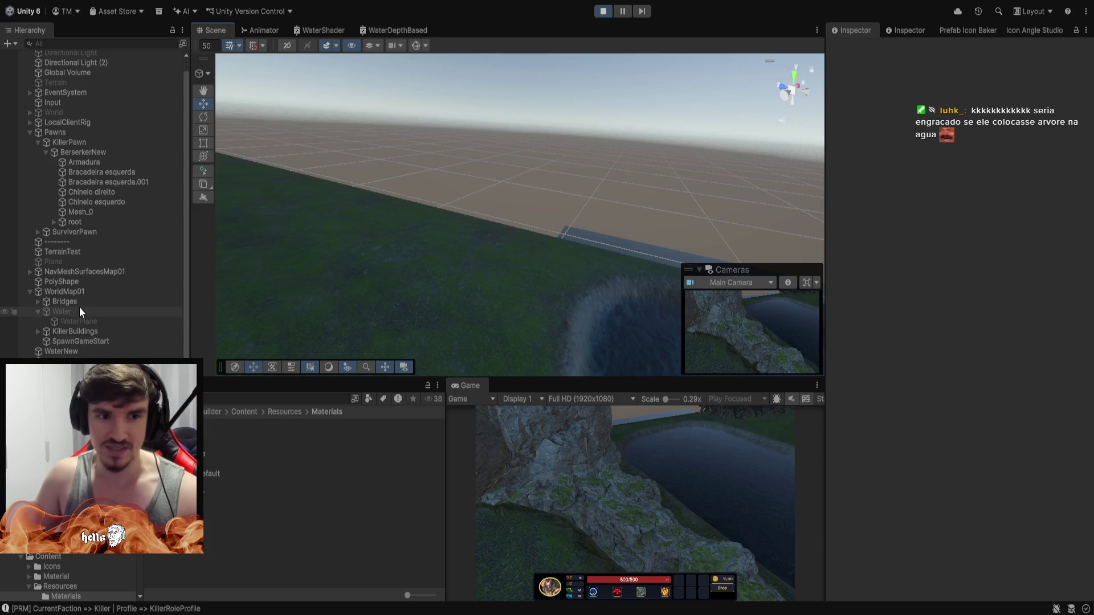
pyautogui.click(86, 251)
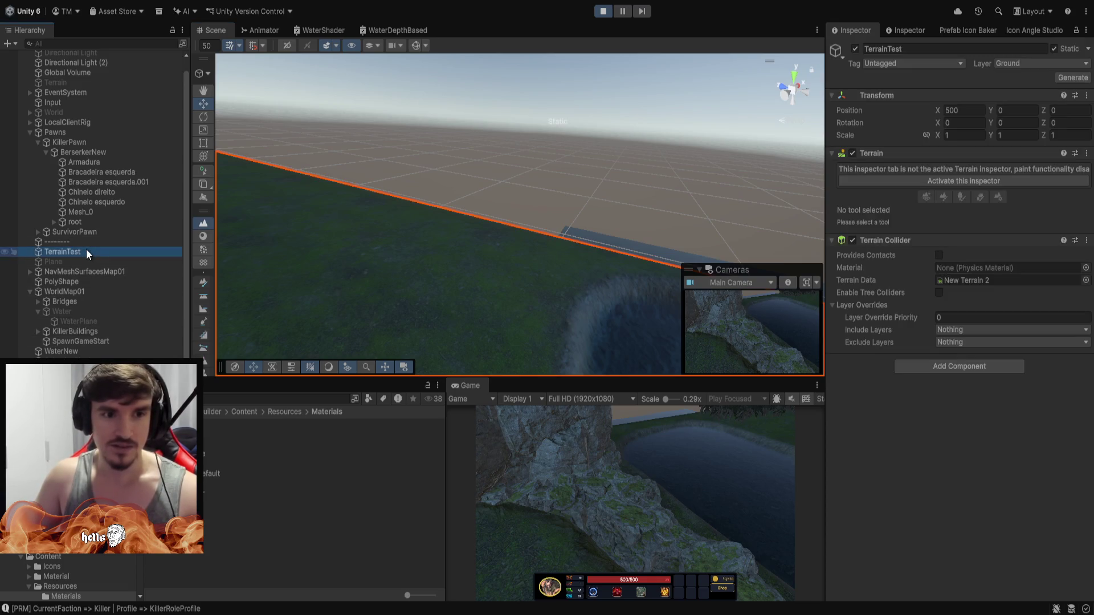
# Activate the terrain inspector and try the Set Height tool with a different brush.
pyautogui.click(923, 177)
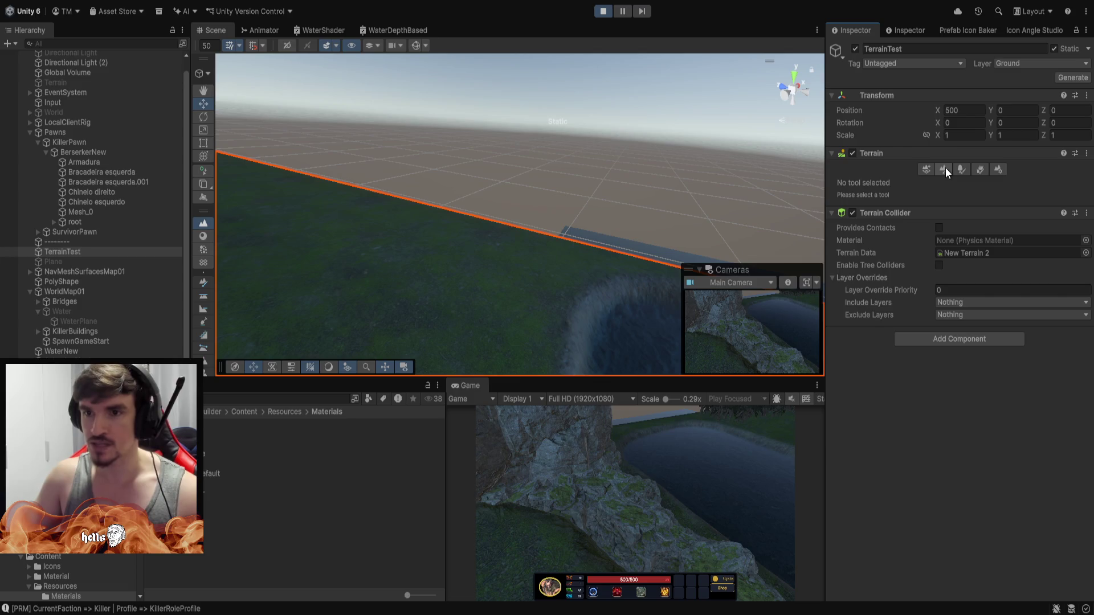
pyautogui.click(945, 167)
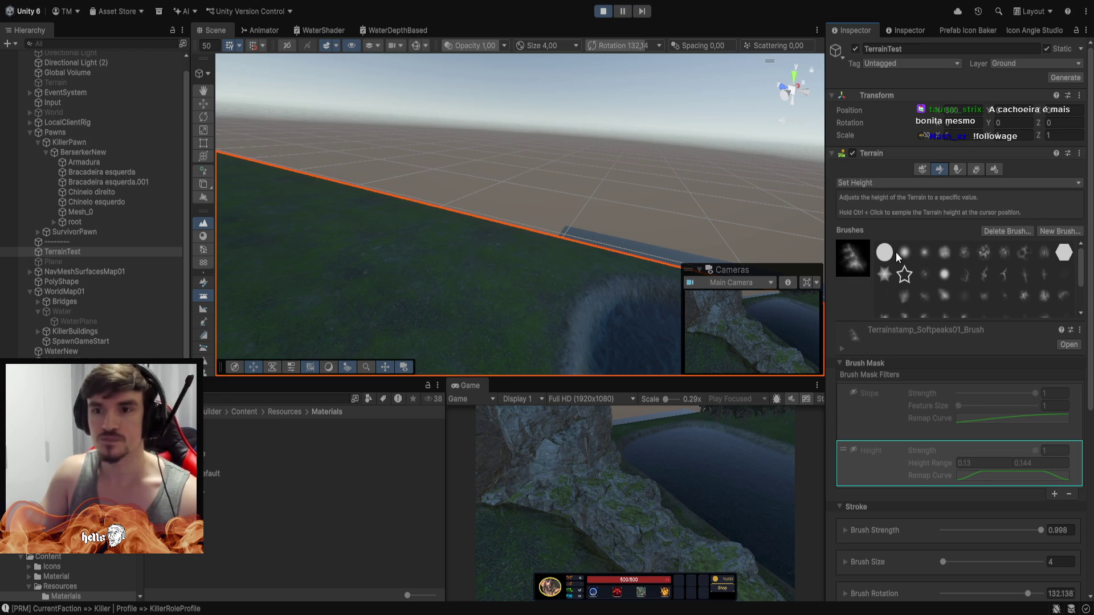
pyautogui.click(900, 251)
# Frame the terrain edge and switch to Paint Trees, with brush size 18 and density 59.
pyautogui.press('f')
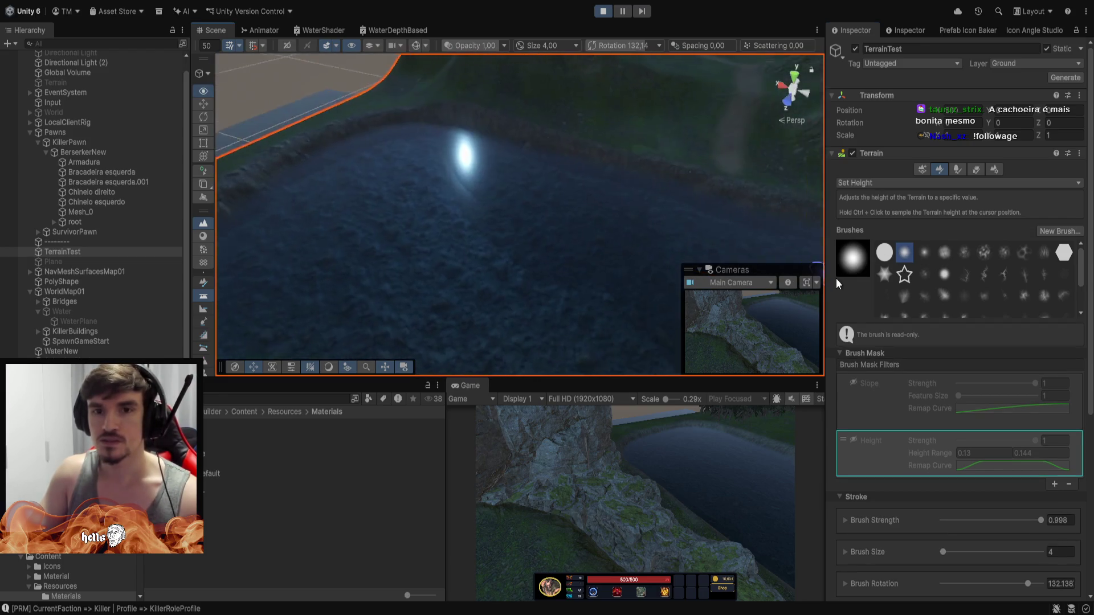
pyautogui.moveTo(813, 232)
pyautogui.mouseDown()
pyautogui.moveTo(626, 216)
pyautogui.moveTo(666, 244)
pyautogui.moveTo(760, 211)
pyautogui.mouseUp()
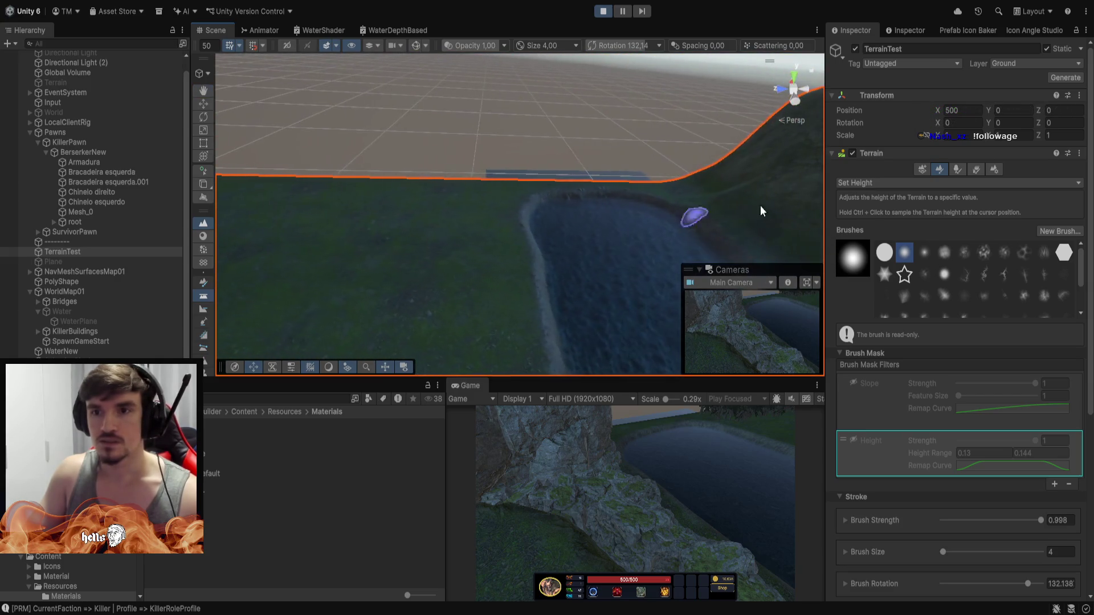
pyautogui.click(962, 169)
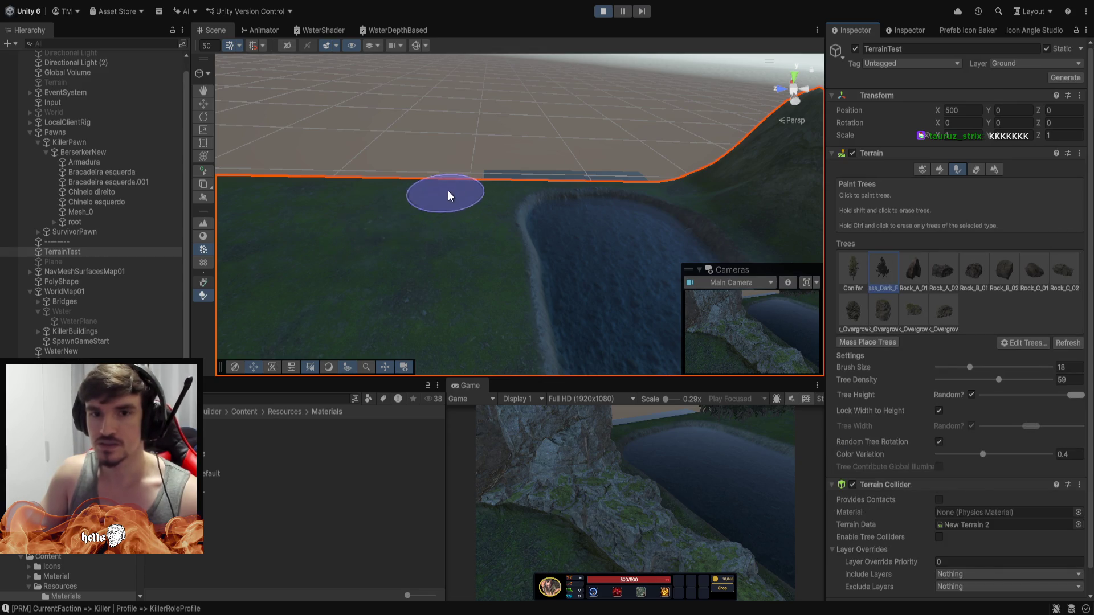
# Paint trees along the riverbank near the terrain edge, undoing the last bad stroke.
pyautogui.moveTo(485, 205)
pyautogui.mouseDown()
pyautogui.moveTo(366, 207)
pyautogui.moveTo(313, 239)
pyautogui.moveTo(336, 246)
pyautogui.moveTo(370, 227)
pyautogui.mouseUp()
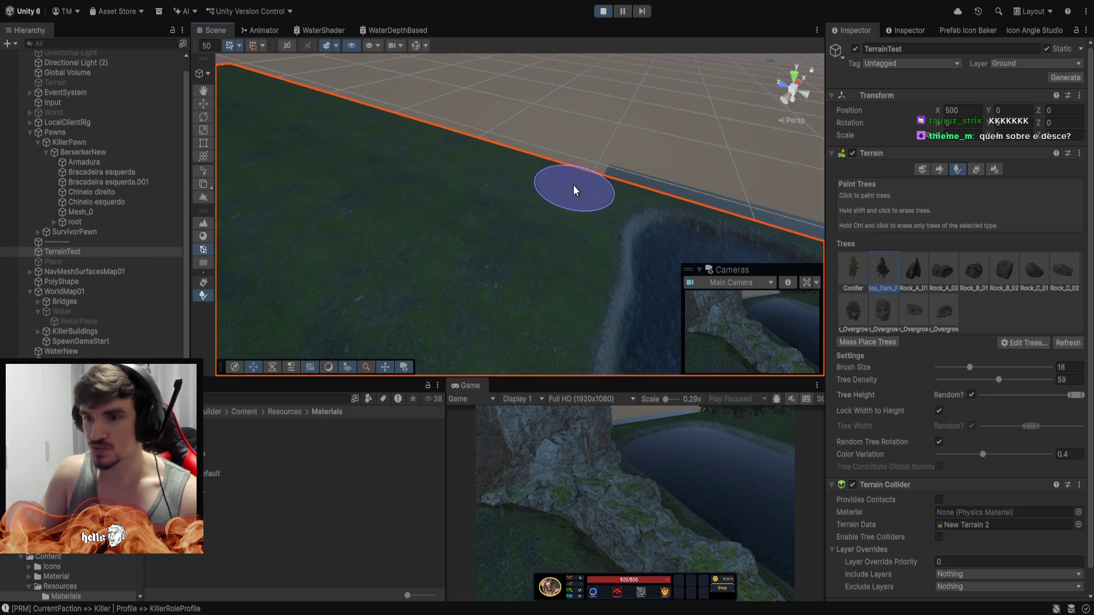
pyautogui.click(569, 183)
pyautogui.moveTo(569, 183)
pyautogui.mouseDown()
pyautogui.moveTo(503, 235)
pyautogui.moveTo(539, 180)
pyautogui.moveTo(466, 244)
pyautogui.moveTo(446, 151)
pyautogui.moveTo(550, 179)
pyautogui.moveTo(562, 162)
pyautogui.moveTo(448, 222)
pyautogui.moveTo(435, 251)
pyautogui.moveTo(674, 176)
pyautogui.moveTo(439, 139)
pyautogui.moveTo(22, 190)
pyautogui.moveTo(13, 165)
pyautogui.moveTo(241, 137)
pyautogui.moveTo(549, 213)
pyautogui.moveTo(439, 151)
pyautogui.moveTo(441, 61)
pyautogui.moveTo(419, 208)
pyautogui.moveTo(605, 211)
pyautogui.moveTo(521, 161)
pyautogui.moveTo(429, 141)
pyautogui.moveTo(439, 143)
pyautogui.moveTo(335, 165)
pyautogui.moveTo(306, 39)
pyautogui.mouseUp()
pyautogui.hotkey('ctrl', 'z')
pyautogui.doubleClick(214, 32)
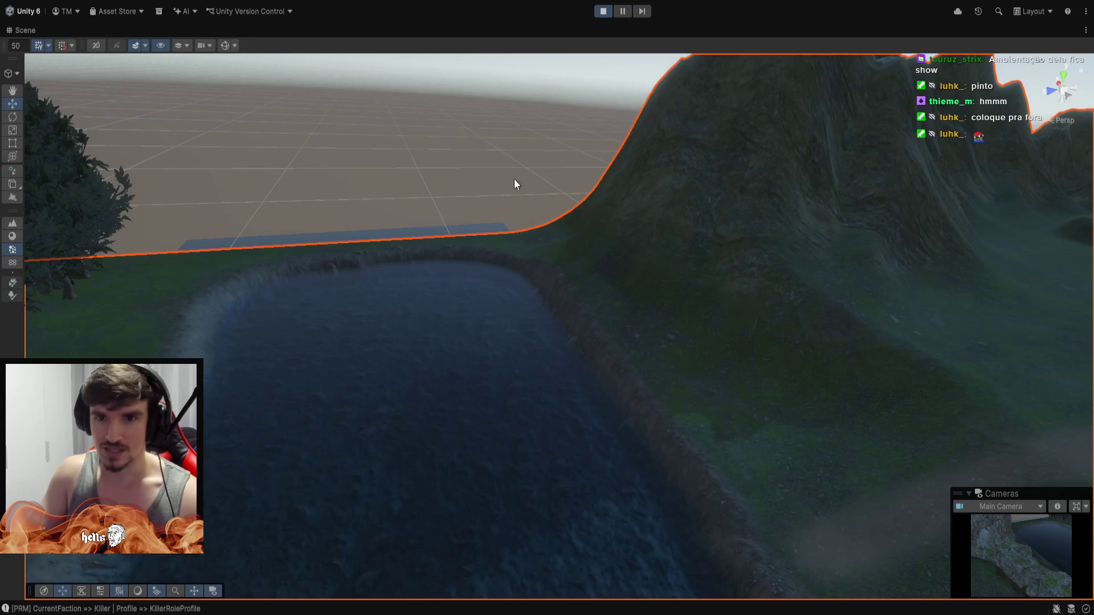
pyautogui.moveTo(514, 179)
pyautogui.mouseDown()
pyautogui.moveTo(774, 172)
pyautogui.moveTo(551, 259)
pyautogui.moveTo(417, 154)
pyautogui.moveTo(361, 217)
pyautogui.moveTo(392, 193)
pyautogui.moveTo(488, 171)
pyautogui.mouseUp()
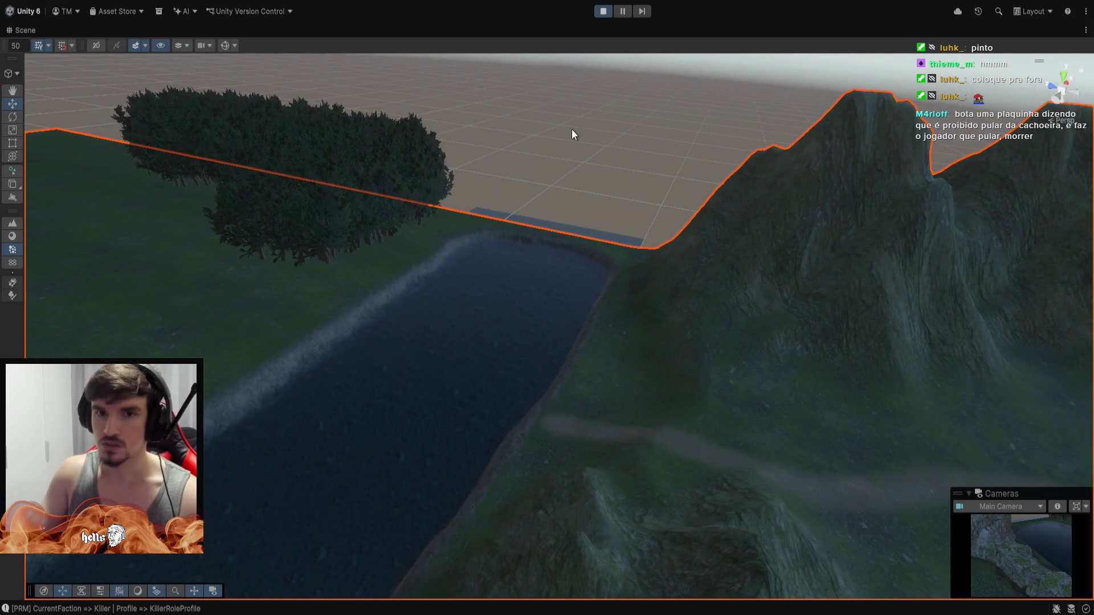
pyautogui.moveTo(574, 134)
pyautogui.mouseDown()
pyautogui.moveTo(596, 146)
pyautogui.moveTo(603, 118)
pyautogui.mouseUp()
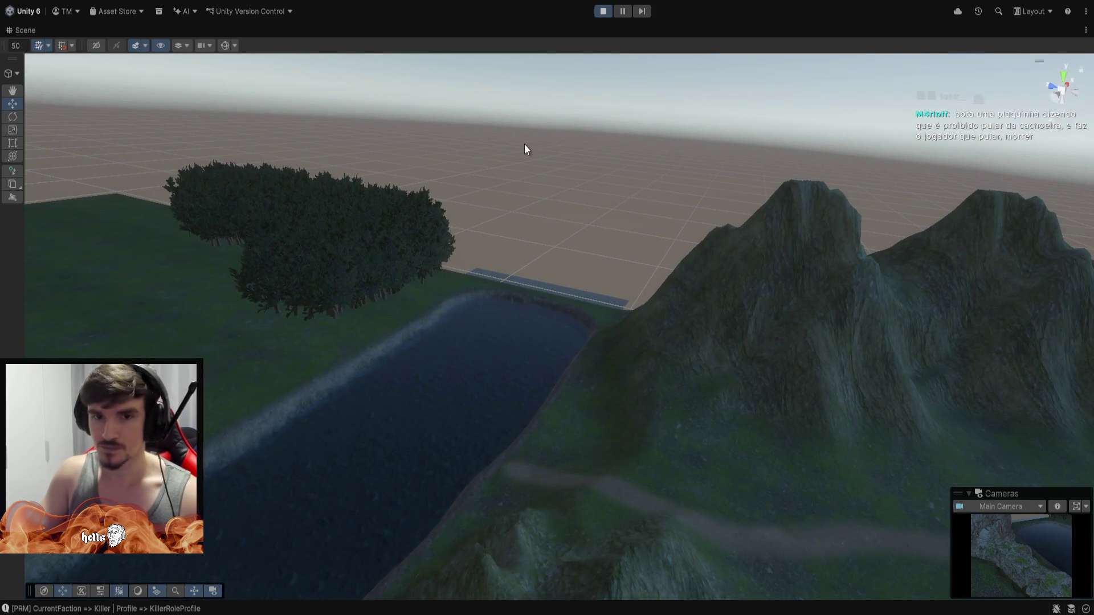
pyautogui.moveTo(524, 146)
pyautogui.mouseDown()
pyautogui.moveTo(556, 158)
pyautogui.moveTo(534, 159)
pyautogui.mouseUp()
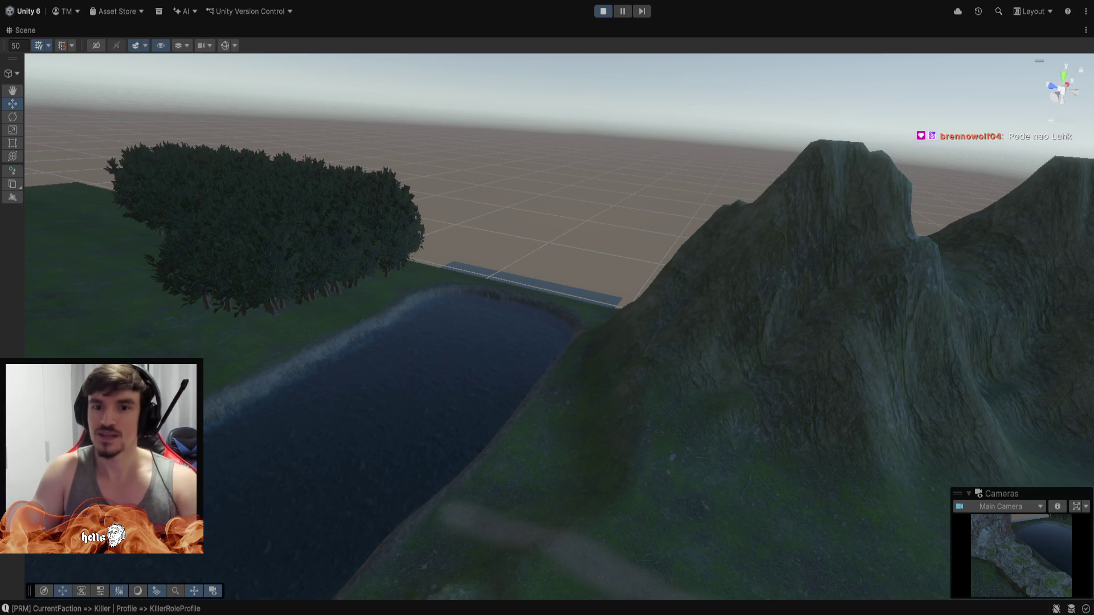
pyautogui.moveTo(688, 205)
pyautogui.mouseDown()
pyautogui.moveTo(813, 246)
pyautogui.moveTo(796, 207)
pyautogui.moveTo(712, 147)
pyautogui.moveTo(640, 185)
pyautogui.moveTo(747, 149)
pyautogui.moveTo(728, 105)
pyautogui.moveTo(750, 117)
pyautogui.moveTo(830, 115)
pyautogui.moveTo(715, 108)
pyautogui.moveTo(745, 129)
pyautogui.moveTo(741, 371)
pyautogui.moveTo(459, 466)
pyautogui.moveTo(298, 217)
pyautogui.moveTo(296, 162)
pyautogui.moveTo(463, 139)
pyautogui.moveTo(860, 176)
pyautogui.moveTo(854, 186)
pyautogui.moveTo(703, 173)
pyautogui.moveTo(518, 419)
pyautogui.moveTo(454, 405)
pyautogui.moveTo(341, 319)
pyautogui.moveTo(446, 283)
pyautogui.moveTo(794, 207)
pyautogui.moveTo(837, 176)
pyautogui.moveTo(33, 176)
pyautogui.mouseUp()
pyautogui.moveTo(857, 156)
pyautogui.mouseDown()
pyautogui.moveTo(740, 166)
pyautogui.moveTo(778, 154)
pyautogui.moveTo(757, 116)
pyautogui.moveTo(684, 134)
pyautogui.moveTo(622, 132)
pyautogui.moveTo(549, 158)
pyautogui.moveTo(757, 139)
pyautogui.moveTo(1056, 166)
pyautogui.moveTo(830, 169)
pyautogui.moveTo(922, 178)
pyautogui.moveTo(757, 183)
pyautogui.moveTo(505, 149)
pyautogui.moveTo(713, 164)
pyautogui.moveTo(684, 137)
pyautogui.moveTo(767, 129)
pyautogui.moveTo(808, 85)
pyautogui.moveTo(699, 117)
pyautogui.moveTo(654, 151)
pyautogui.moveTo(783, 150)
pyautogui.moveTo(881, 188)
pyautogui.moveTo(874, 203)
pyautogui.moveTo(649, 159)
pyautogui.moveTo(528, 186)
pyautogui.moveTo(746, 187)
pyautogui.moveTo(764, 134)
pyautogui.moveTo(751, 118)
pyautogui.moveTo(680, 163)
pyautogui.mouseUp()
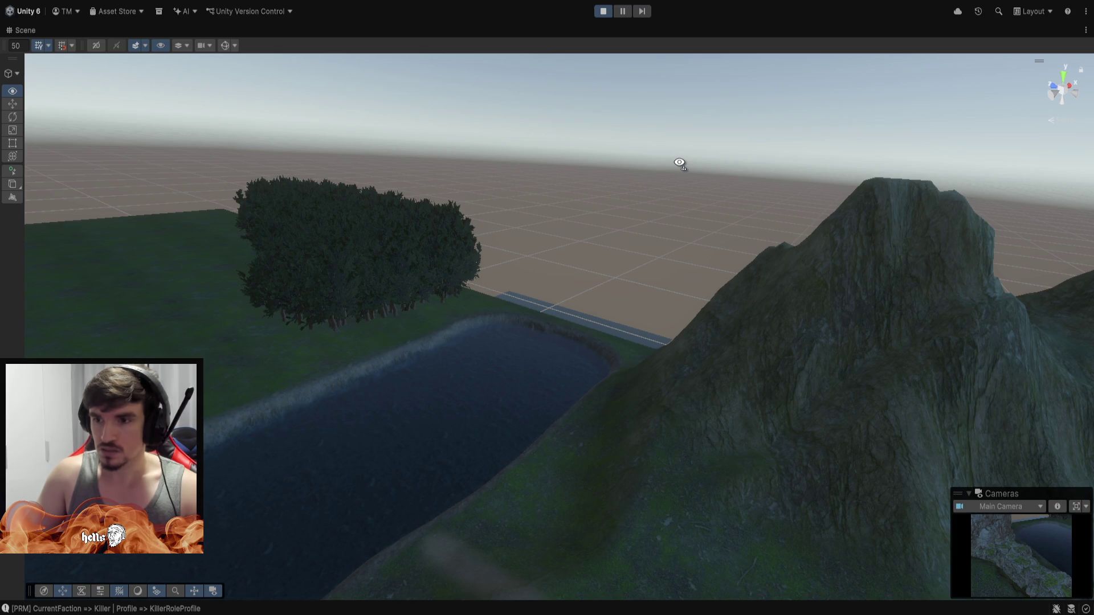
pyautogui.moveTo(679, 163)
pyautogui.mouseDown()
pyautogui.moveTo(647, 161)
pyautogui.moveTo(796, 190)
pyautogui.moveTo(488, 249)
pyautogui.moveTo(579, 227)
pyautogui.moveTo(786, 215)
pyautogui.moveTo(747, 256)
pyautogui.moveTo(639, 200)
pyautogui.moveTo(427, 227)
pyautogui.moveTo(571, 210)
pyautogui.moveTo(708, 213)
pyautogui.moveTo(708, 176)
pyautogui.moveTo(693, 169)
pyautogui.moveTo(473, 181)
pyautogui.moveTo(262, 163)
pyautogui.moveTo(384, 158)
pyautogui.moveTo(411, 177)
pyautogui.moveTo(591, 183)
pyautogui.moveTo(579, 200)
pyautogui.moveTo(722, 217)
pyautogui.moveTo(29, 151)
pyautogui.moveTo(305, 179)
pyautogui.moveTo(317, 159)
pyautogui.moveTo(813, 181)
pyautogui.moveTo(796, 90)
pyautogui.moveTo(555, 248)
pyautogui.moveTo(359, 283)
pyautogui.moveTo(777, 222)
pyautogui.moveTo(615, 198)
pyautogui.moveTo(790, 162)
pyautogui.mouseUp()
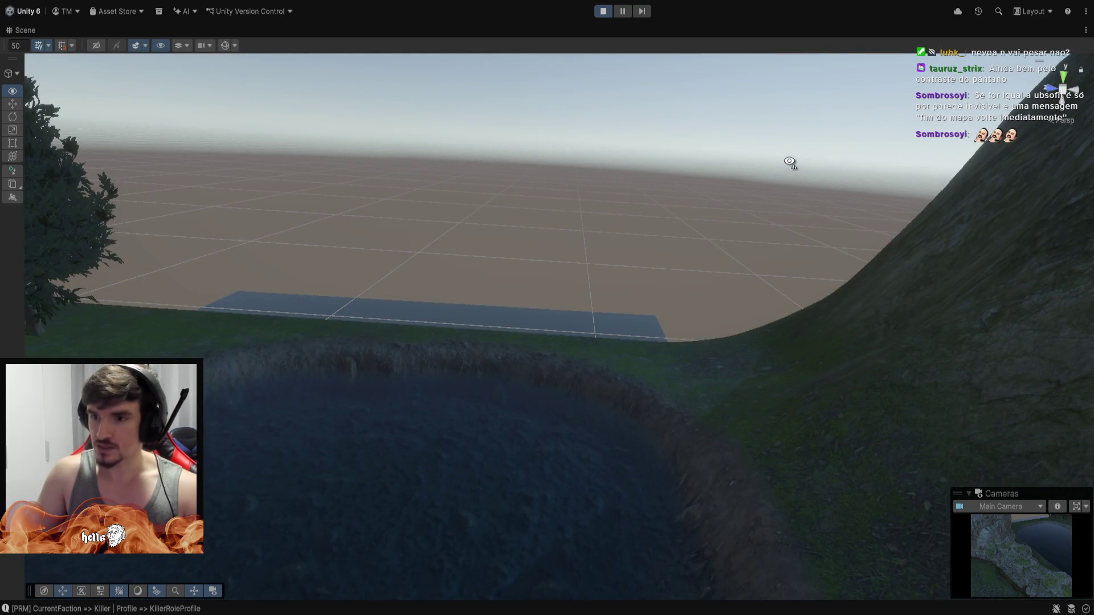
pyautogui.moveTo(790, 162)
pyautogui.mouseDown()
pyautogui.moveTo(632, 130)
pyautogui.moveTo(530, 138)
pyautogui.moveTo(757, 152)
pyautogui.moveTo(776, 131)
pyautogui.moveTo(632, 234)
pyautogui.moveTo(710, 204)
pyautogui.moveTo(718, 188)
pyautogui.moveTo(639, 217)
pyautogui.moveTo(515, 190)
pyautogui.moveTo(529, 171)
pyautogui.moveTo(530, 193)
pyautogui.moveTo(696, 317)
pyautogui.moveTo(967, 211)
pyautogui.moveTo(874, 276)
pyautogui.moveTo(749, 332)
pyautogui.moveTo(852, 337)
pyautogui.moveTo(760, 348)
pyautogui.moveTo(808, 347)
pyautogui.moveTo(473, 323)
pyautogui.moveTo(719, 243)
pyautogui.mouseUp()
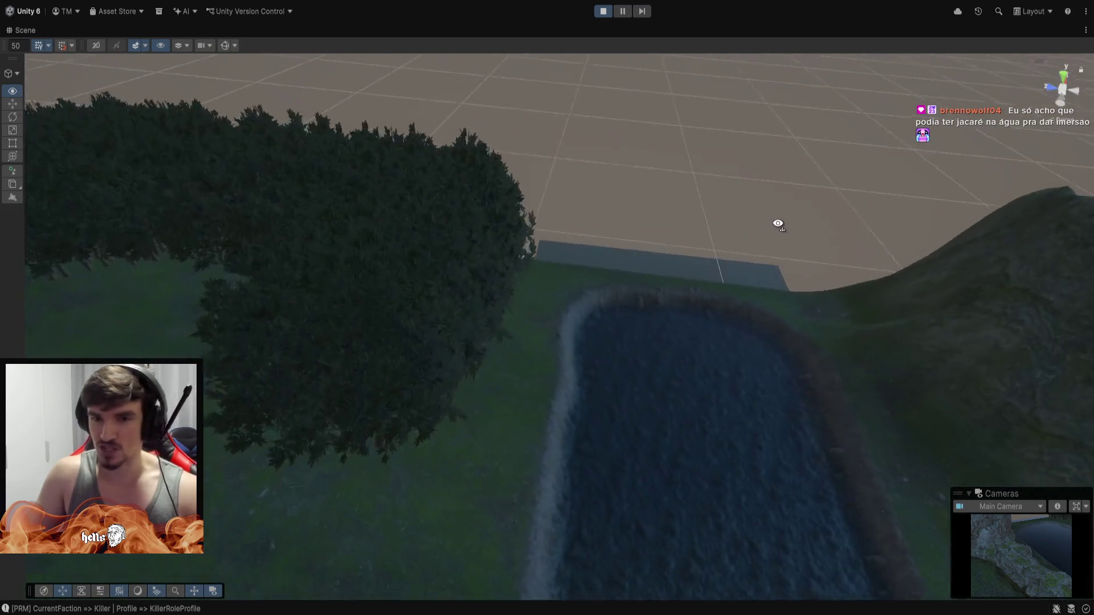
pyautogui.moveTo(777, 224)
pyautogui.mouseDown()
pyautogui.moveTo(818, 200)
pyautogui.moveTo(787, 206)
pyautogui.moveTo(790, 219)
pyautogui.moveTo(784, 210)
pyautogui.moveTo(603, 264)
pyautogui.moveTo(705, 332)
pyautogui.moveTo(783, 310)
pyautogui.moveTo(733, 257)
pyautogui.moveTo(806, 281)
pyautogui.moveTo(795, 284)
pyautogui.moveTo(826, 268)
pyautogui.moveTo(593, 285)
pyautogui.moveTo(647, 244)
pyautogui.moveTo(543, 262)
pyautogui.moveTo(847, 390)
pyautogui.moveTo(925, 271)
pyautogui.moveTo(783, 344)
pyautogui.moveTo(611, 265)
pyautogui.moveTo(652, 186)
pyautogui.moveTo(1007, 76)
pyautogui.moveTo(859, 174)
pyautogui.moveTo(518, 220)
pyautogui.moveTo(781, 267)
pyautogui.moveTo(793, 257)
pyautogui.moveTo(720, 276)
pyautogui.moveTo(894, 245)
pyautogui.moveTo(630, 227)
pyautogui.moveTo(771, 249)
pyautogui.moveTo(574, 277)
pyautogui.moveTo(796, 229)
pyautogui.moveTo(740, 247)
pyautogui.moveTo(786, 237)
pyautogui.moveTo(765, 203)
pyautogui.moveTo(698, 231)
pyautogui.moveTo(647, 308)
pyautogui.moveTo(706, 227)
pyautogui.moveTo(689, 276)
pyautogui.moveTo(672, 281)
pyautogui.moveTo(821, 200)
pyautogui.moveTo(805, 257)
pyautogui.moveTo(744, 228)
pyautogui.moveTo(728, 230)
pyautogui.moveTo(746, 244)
pyautogui.moveTo(720, 270)
pyautogui.moveTo(574, 237)
pyautogui.moveTo(746, 186)
pyautogui.mouseUp()
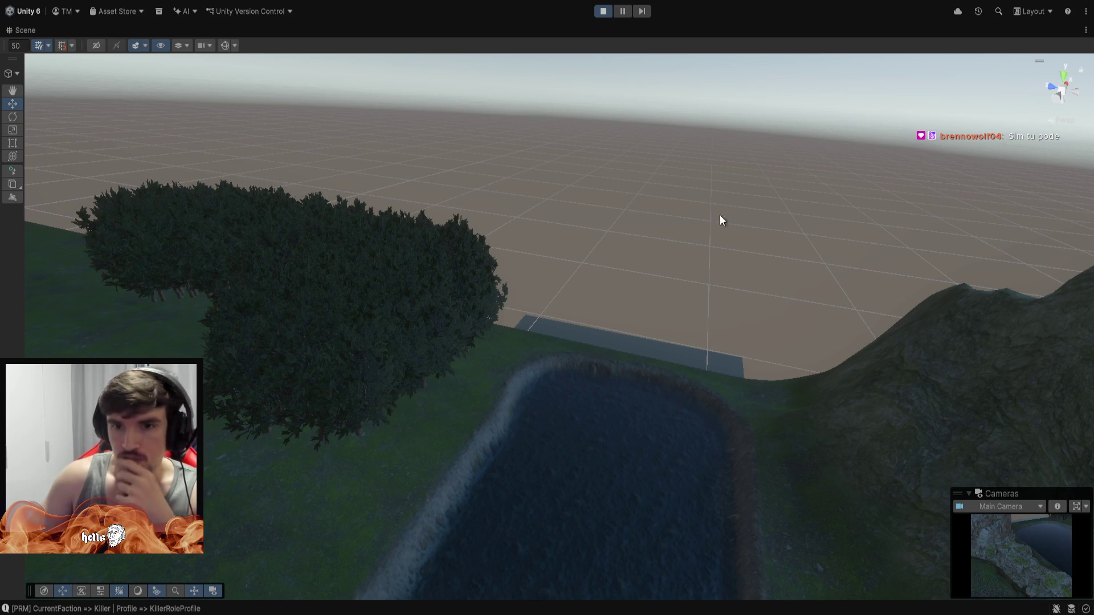
pyautogui.moveTo(719, 214)
pyautogui.mouseDown()
pyautogui.moveTo(725, 240)
pyautogui.moveTo(913, 299)
pyautogui.moveTo(1005, 270)
pyautogui.moveTo(222, 213)
pyautogui.moveTo(239, 262)
pyautogui.moveTo(274, 223)
pyautogui.moveTo(273, 115)
pyautogui.moveTo(296, 158)
pyautogui.mouseUp()
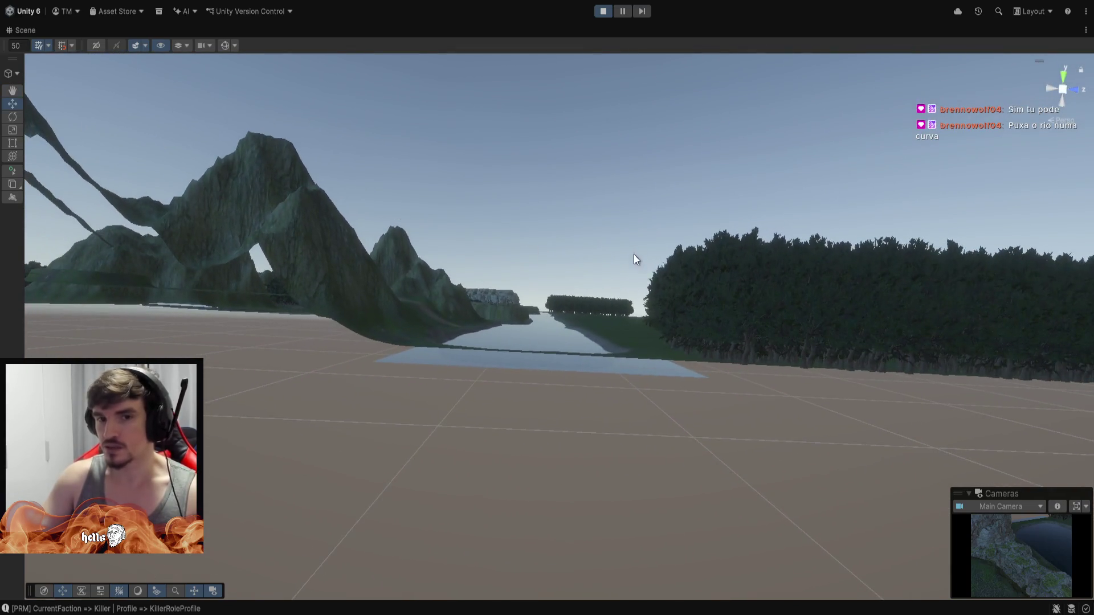
# Tour the lake edge, tree and mountain ridge in the Scene view, then maximize the Game view.
pyautogui.moveTo(636, 259)
pyautogui.mouseDown()
pyautogui.moveTo(579, 557)
pyautogui.moveTo(569, 442)
pyautogui.moveTo(447, 350)
pyautogui.moveTo(649, 237)
pyautogui.moveTo(639, 217)
pyautogui.moveTo(513, 180)
pyautogui.mouseUp()
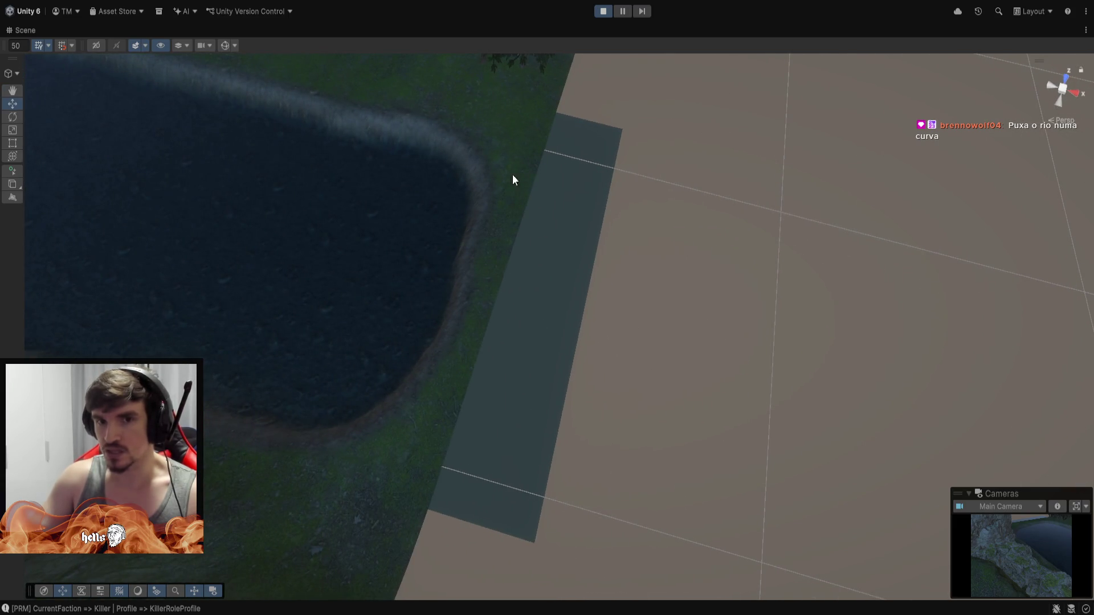
pyautogui.moveTo(752, 244)
pyautogui.mouseDown()
pyautogui.moveTo(664, 315)
pyautogui.moveTo(781, 291)
pyautogui.moveTo(618, 259)
pyautogui.mouseUp()
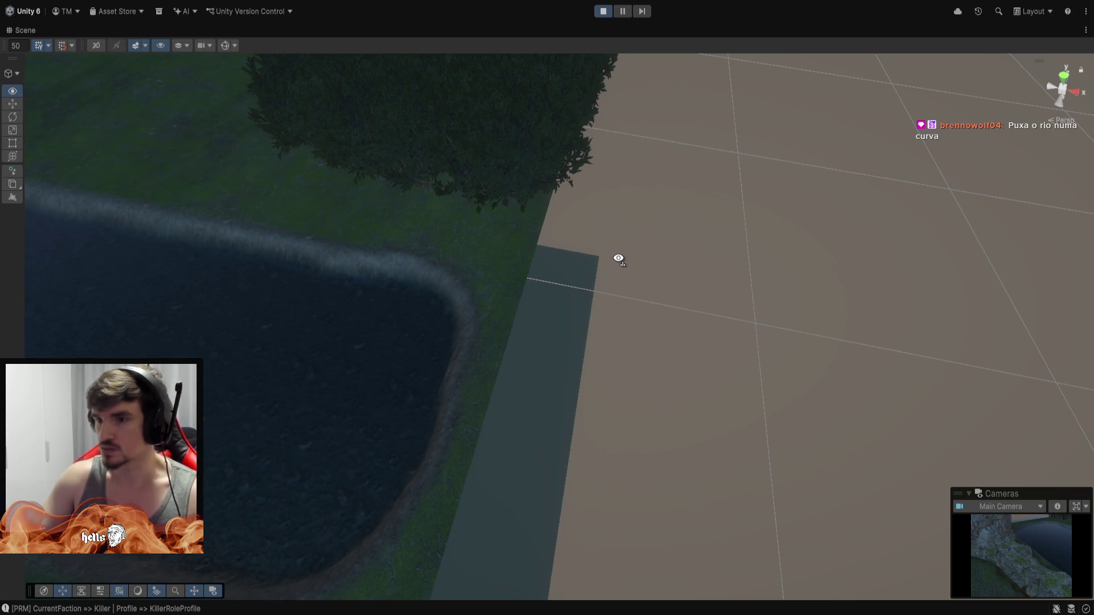
pyautogui.moveTo(618, 259)
pyautogui.mouseDown()
pyautogui.moveTo(456, 252)
pyautogui.moveTo(507, 254)
pyautogui.moveTo(627, 220)
pyautogui.moveTo(735, 261)
pyautogui.moveTo(938, 203)
pyautogui.moveTo(938, 135)
pyautogui.moveTo(829, 136)
pyautogui.mouseUp()
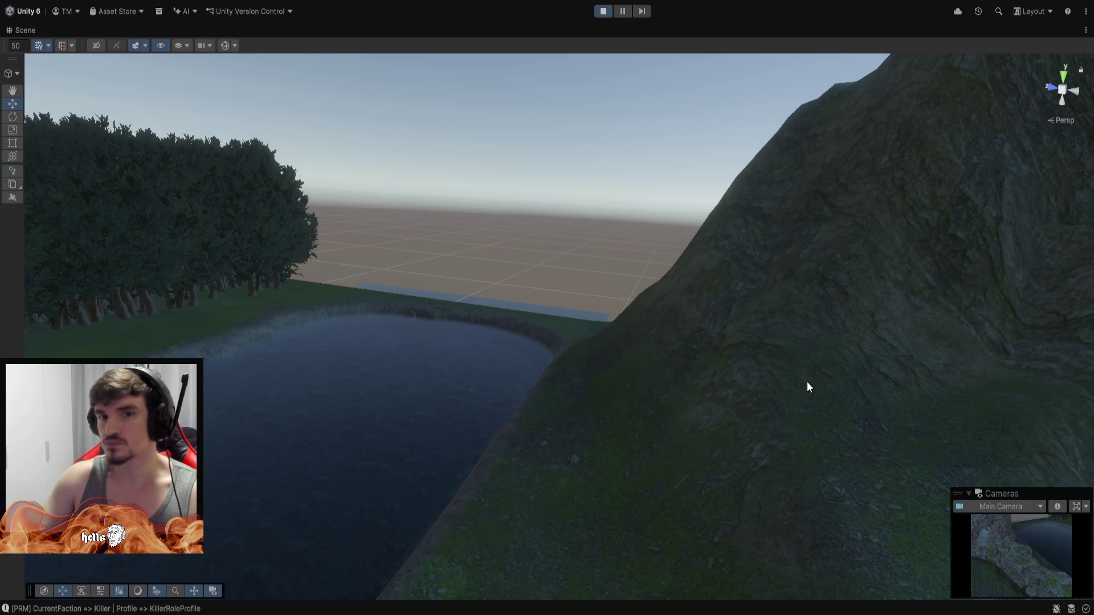
pyautogui.moveTo(656, 286)
pyautogui.mouseDown()
pyautogui.moveTo(755, 290)
pyautogui.moveTo(664, 293)
pyautogui.moveTo(673, 300)
pyautogui.mouseUp()
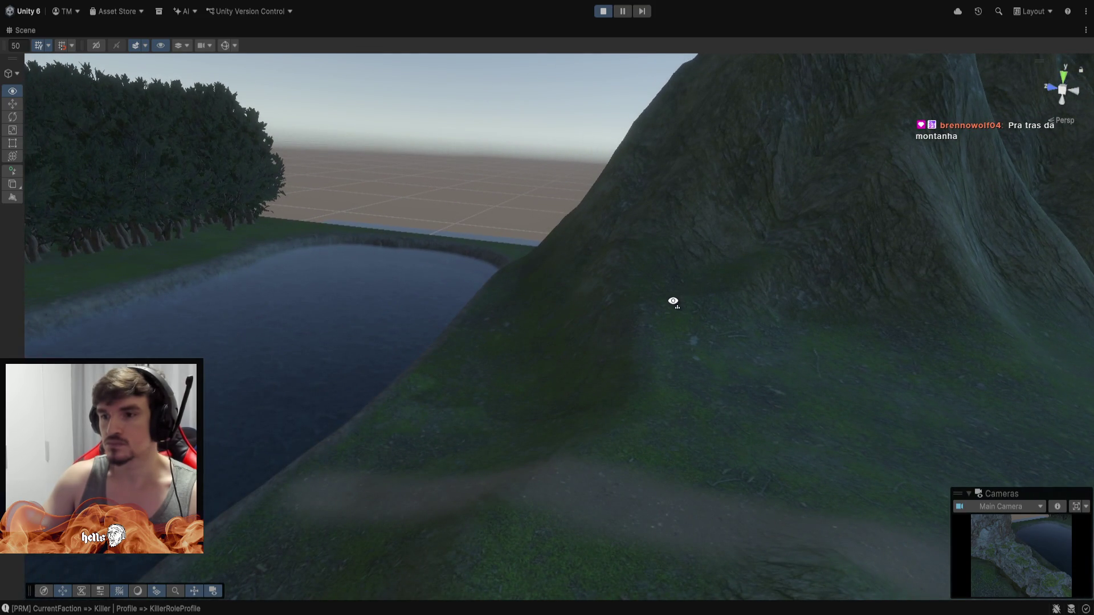
pyautogui.moveTo(673, 301)
pyautogui.mouseDown()
pyautogui.moveTo(630, 301)
pyautogui.moveTo(461, 396)
pyautogui.moveTo(274, 357)
pyautogui.moveTo(383, 337)
pyautogui.moveTo(126, 174)
pyautogui.mouseUp()
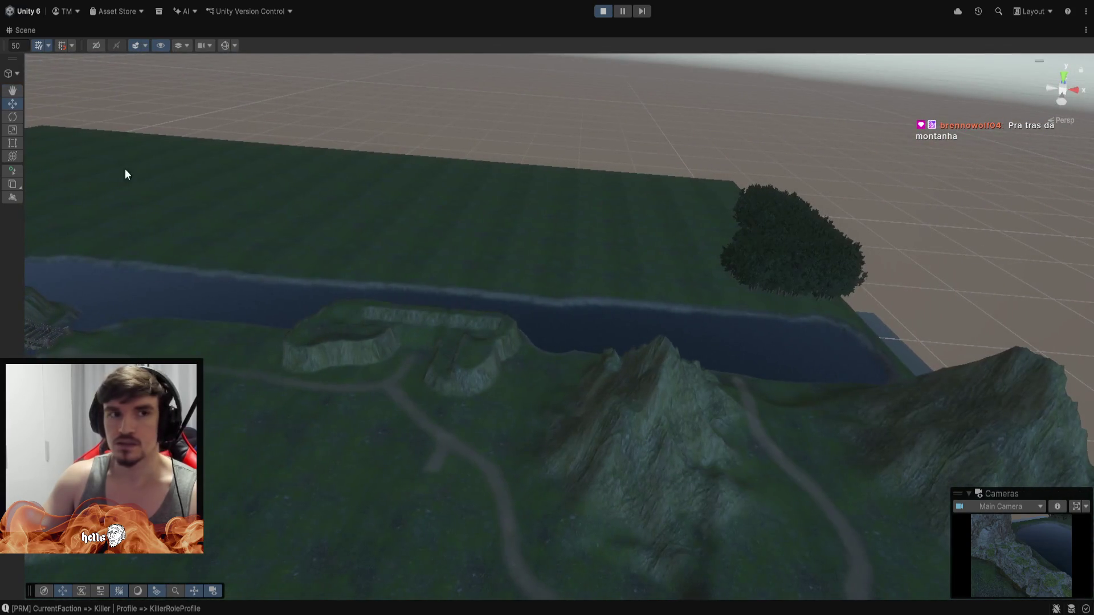
pyautogui.doubleClick(30, 29)
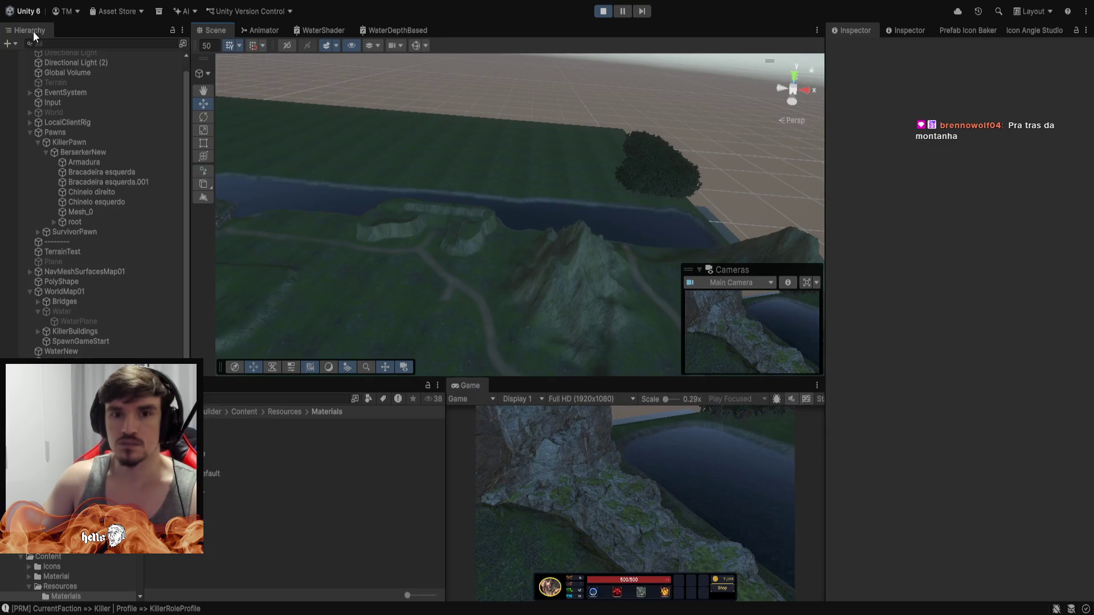
pyautogui.doubleClick(467, 386)
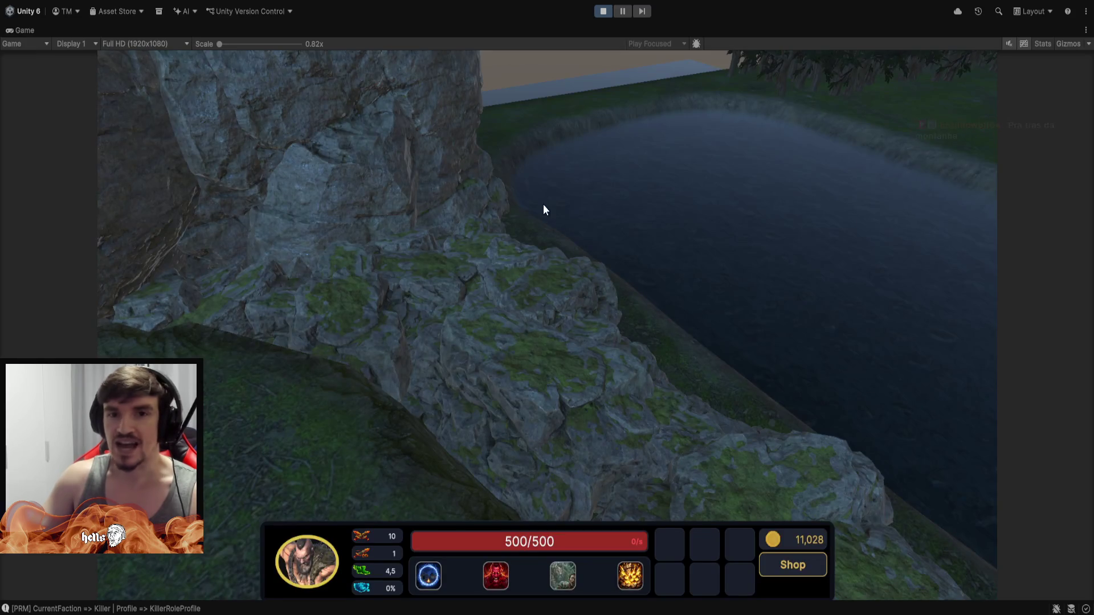